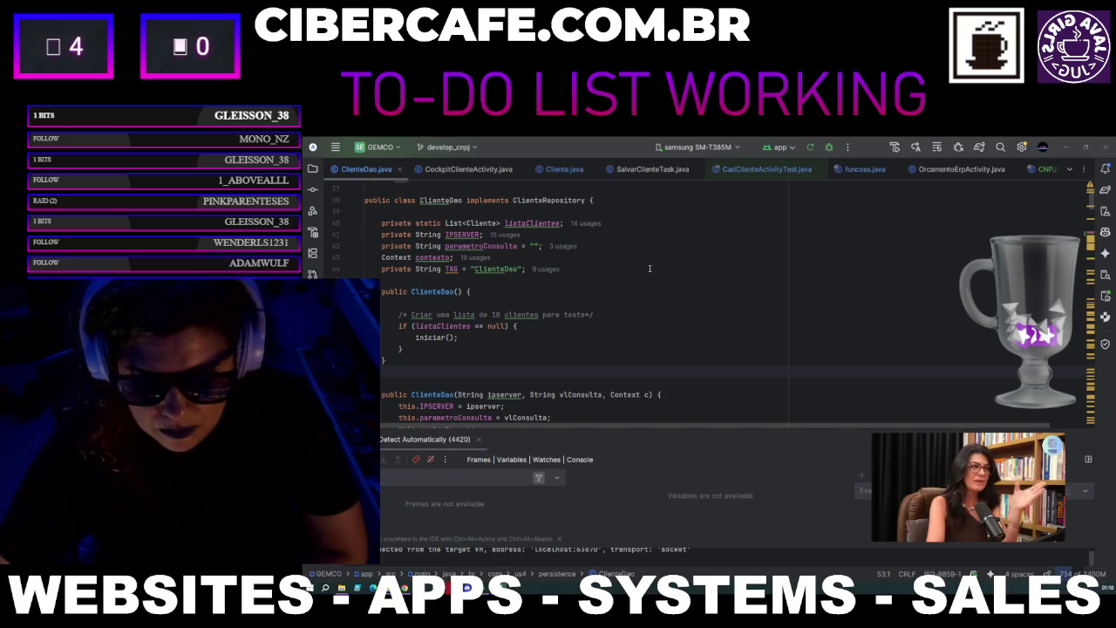
Click into the ClienteDao.java editor and dismiss the spelling hint on contexto.
click(585, 357)
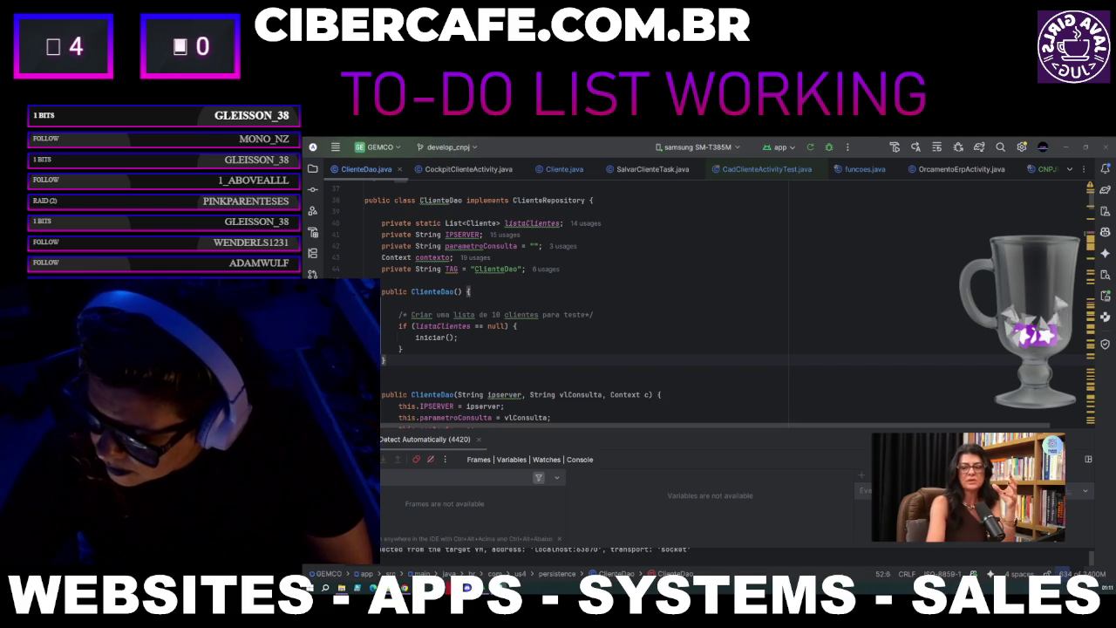
click(460, 367)
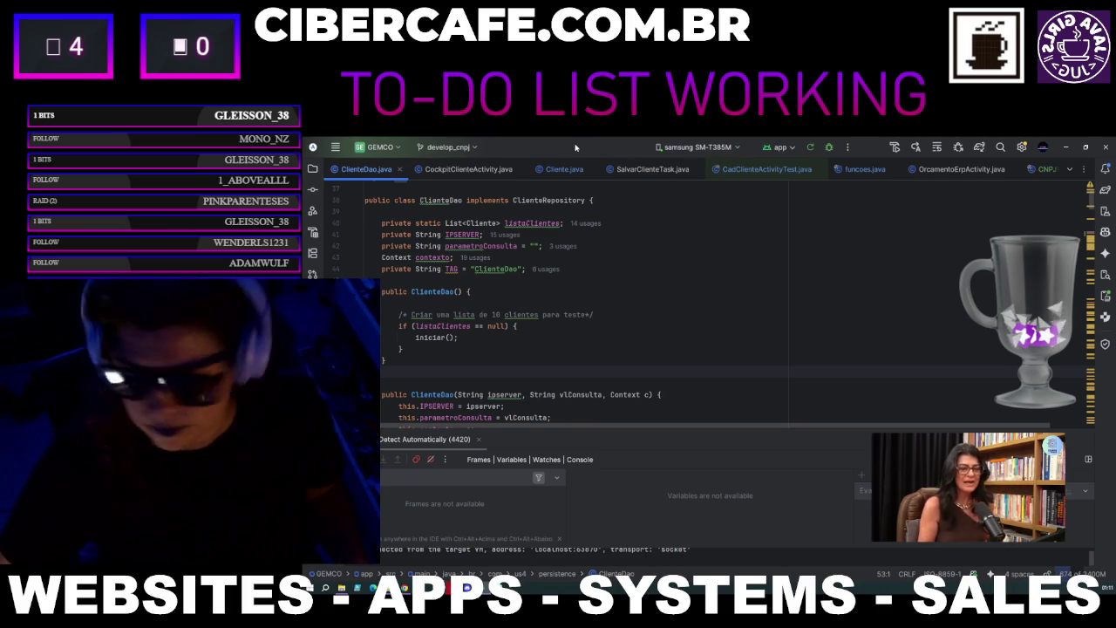
click(471, 300)
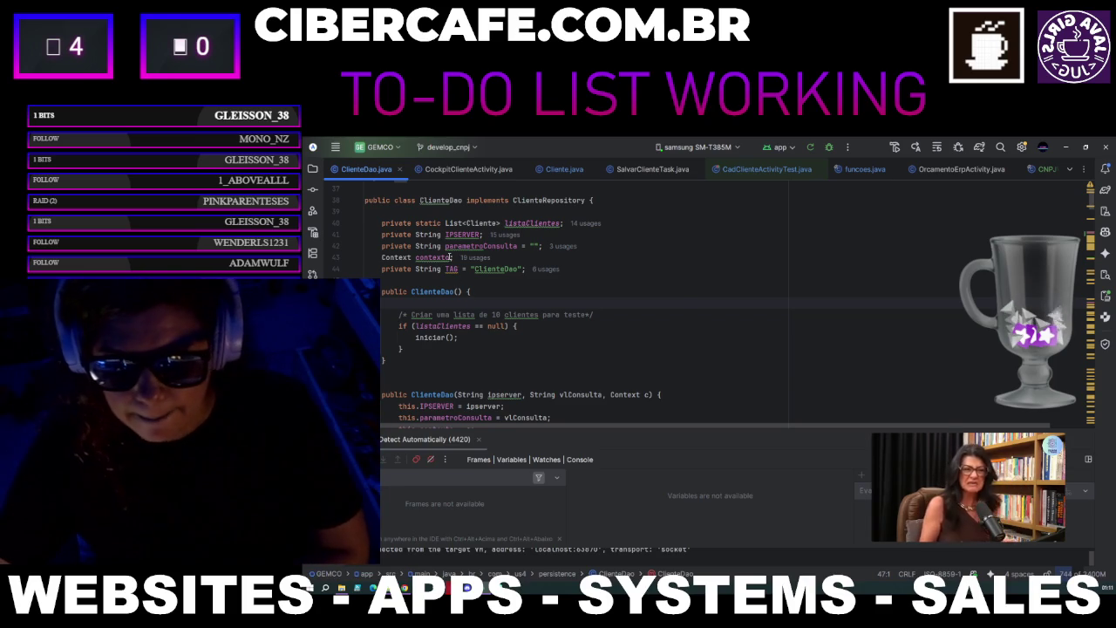
mouse_move(450, 257)
click(540, 269)
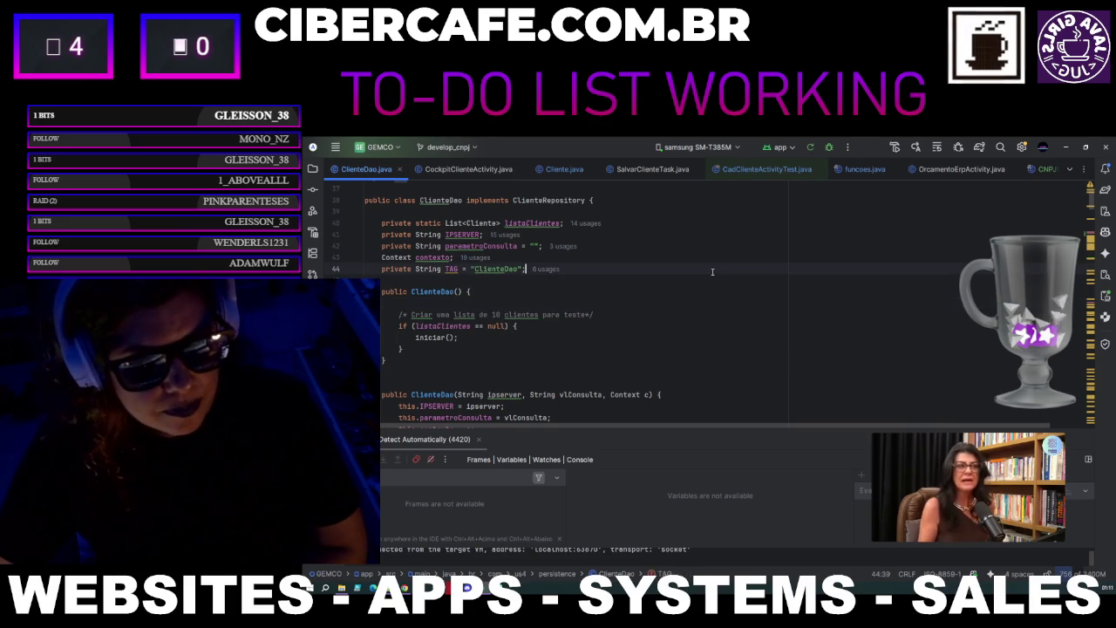
Scroll to the consultar() JSON parsing loop and open Logcat with Alt+6.
scroll(707, 309, down, 4)
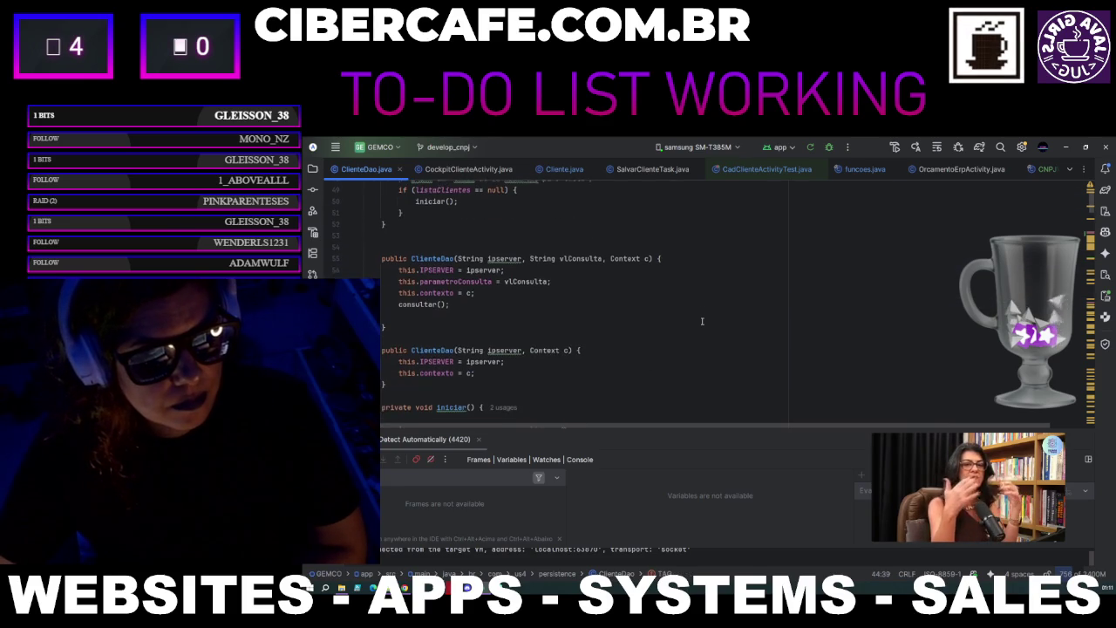
scroll(702, 321, down, 3)
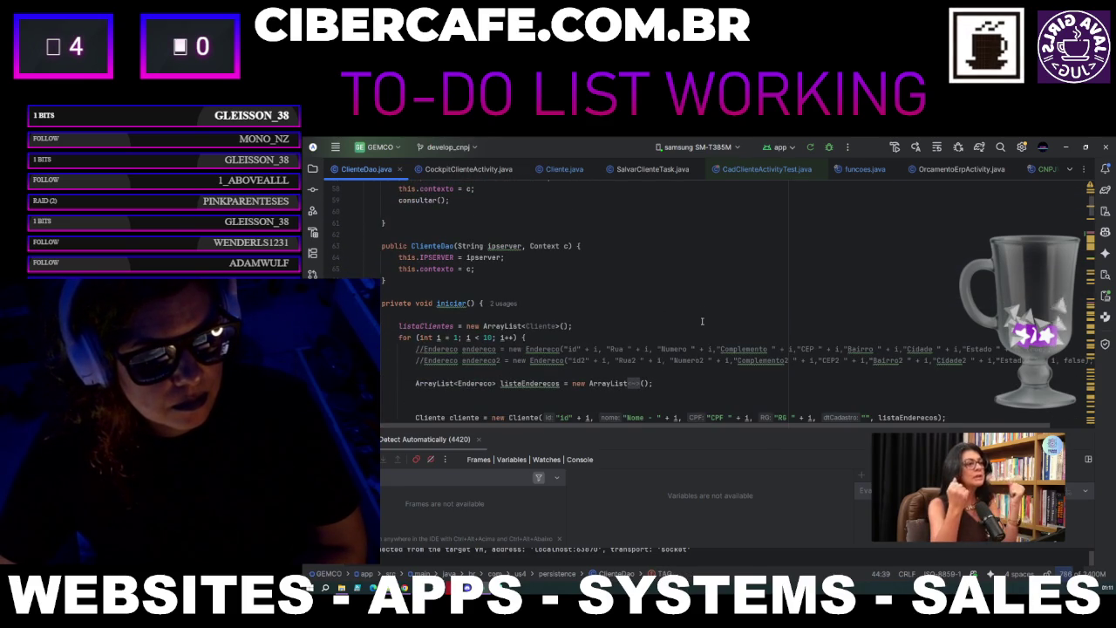
scroll(702, 320, up, 3)
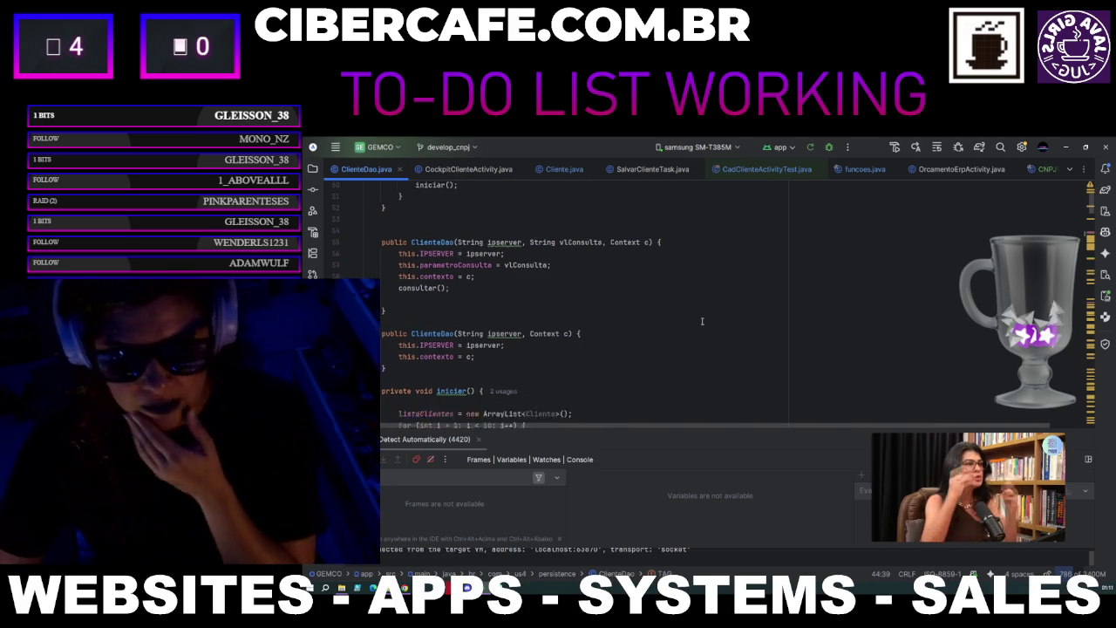
scroll(702, 321, down, 7)
scroll(702, 321, down, 3)
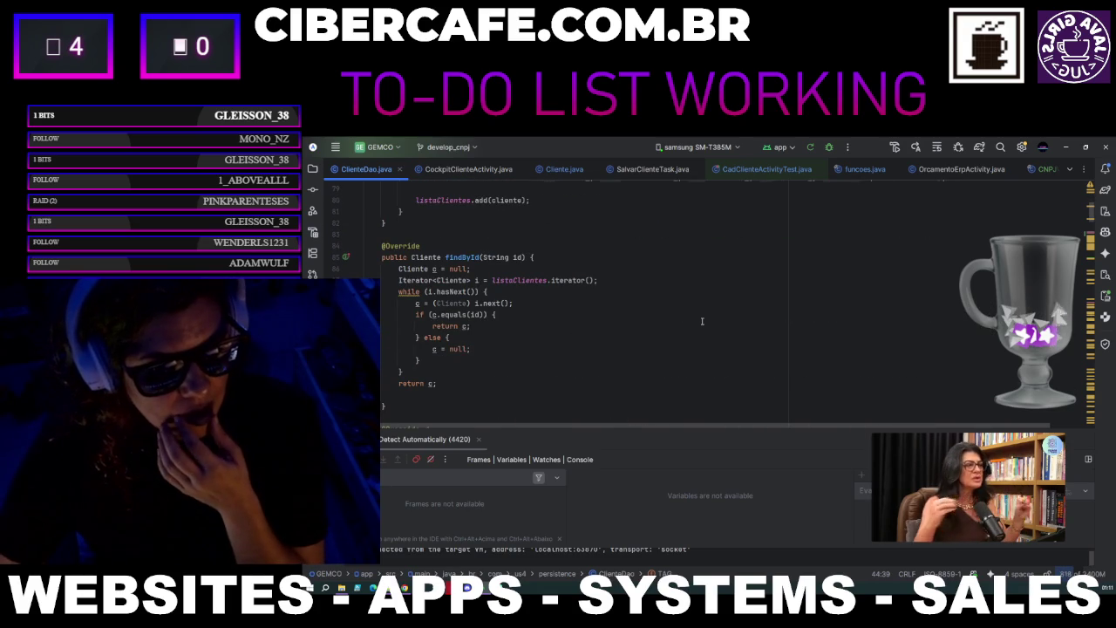
scroll(702, 321, down, 4)
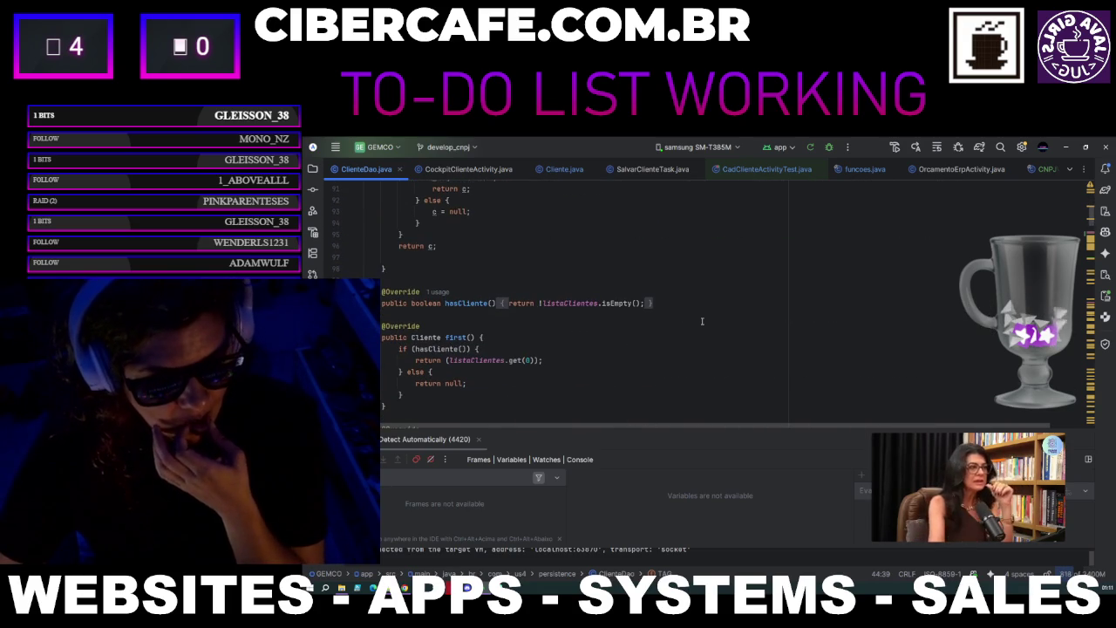
scroll(702, 321, down, 13)
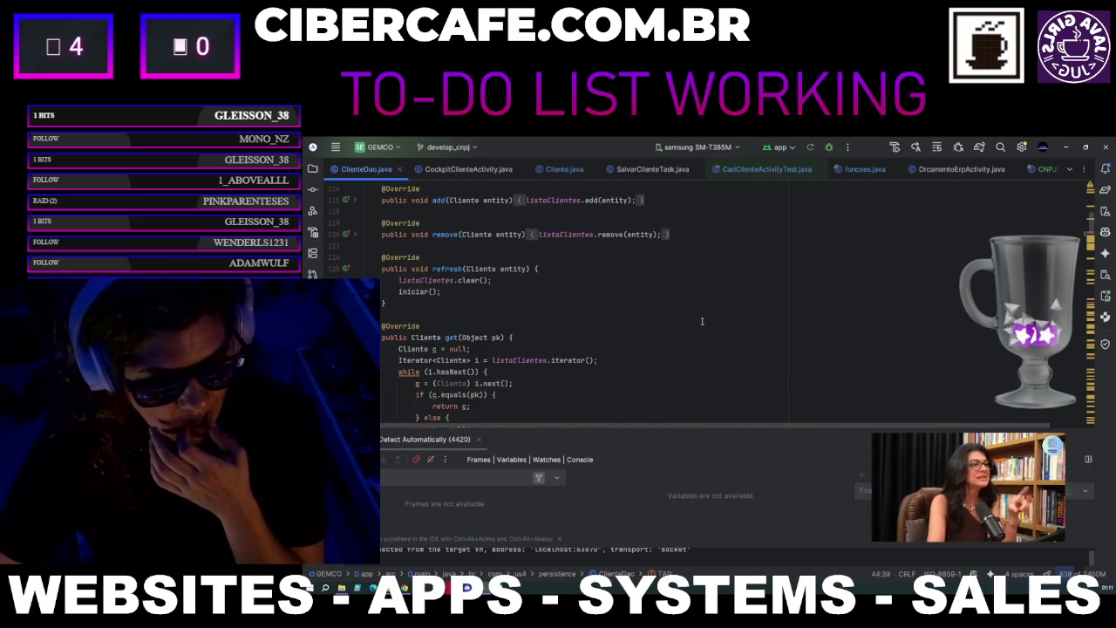
scroll(702, 320, down, 5)
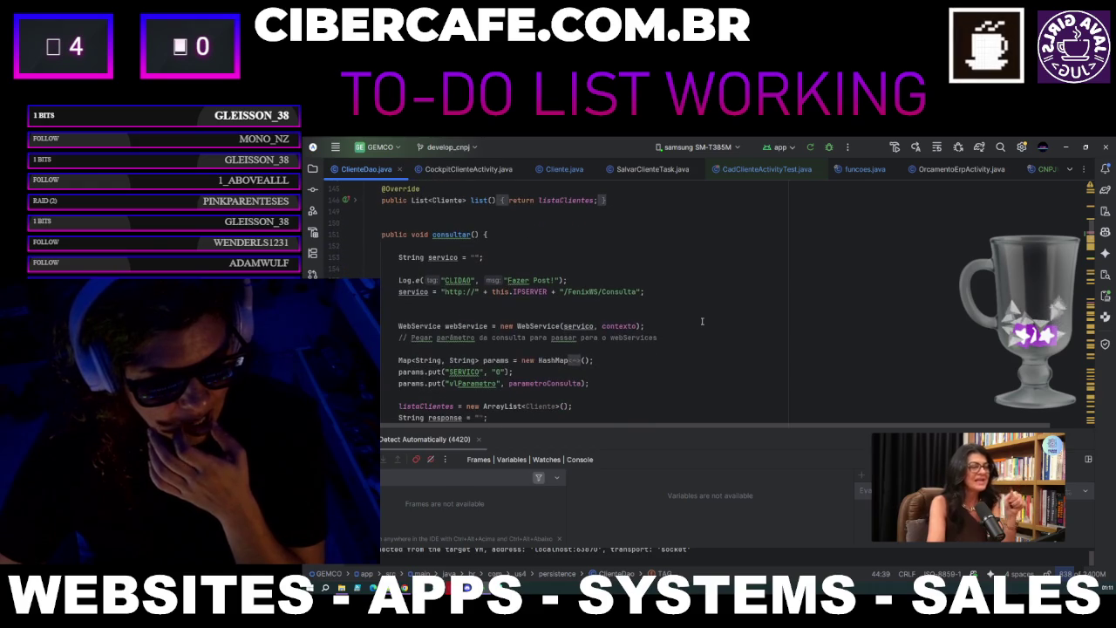
scroll(702, 321, down, 5)
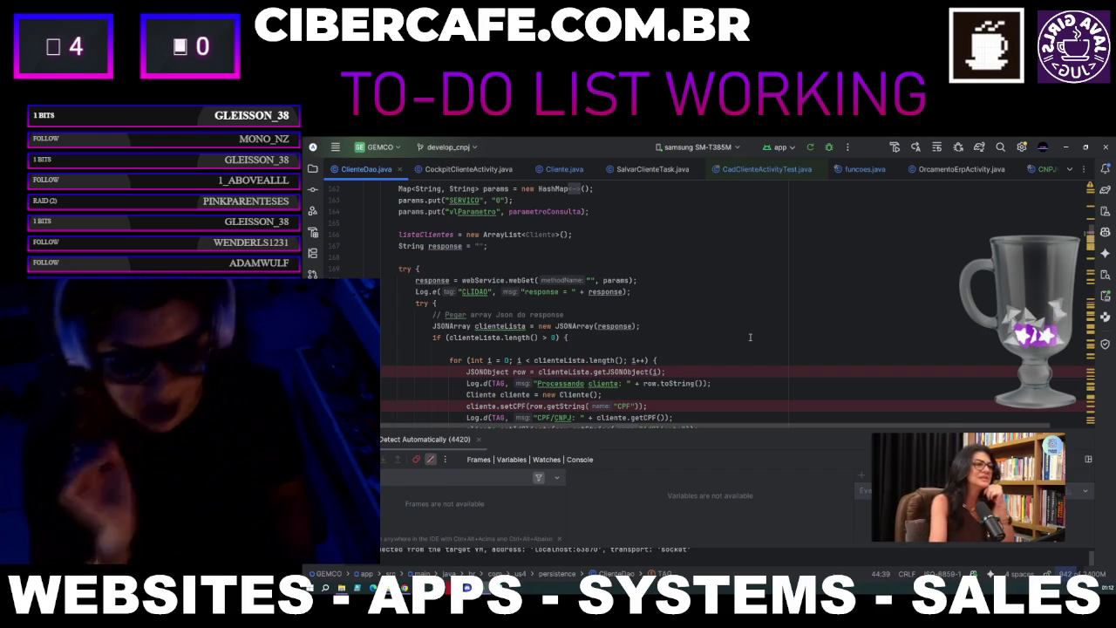
key(alt+6)
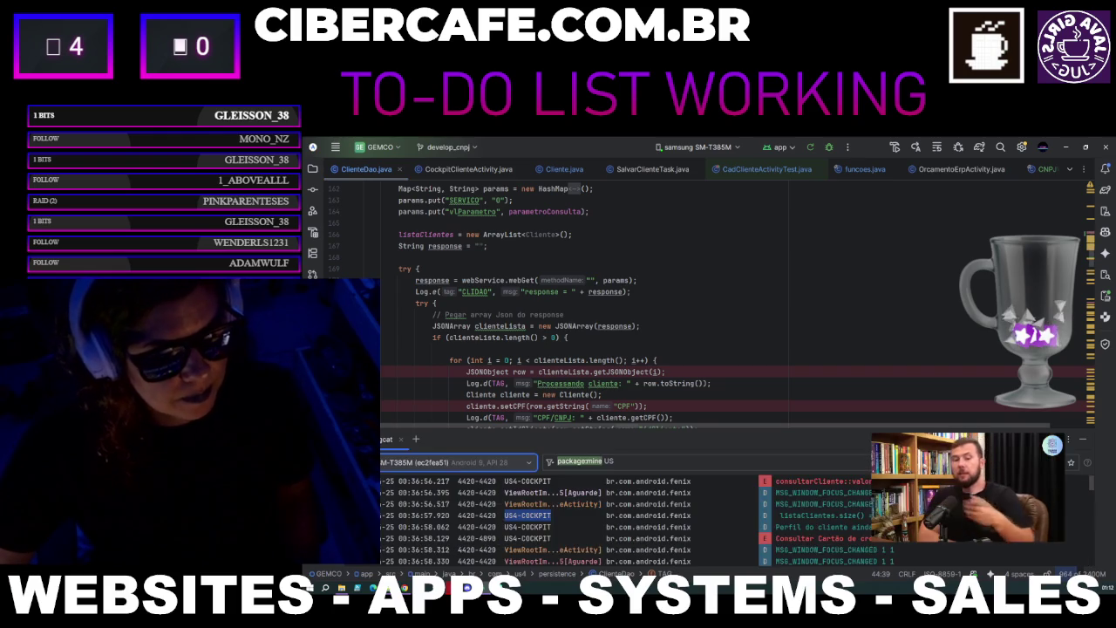
Enlarge the Logcat pane and filter it to ClienteDao only, dropping package:mine and US4.
drag(672, 431, 670, 361)
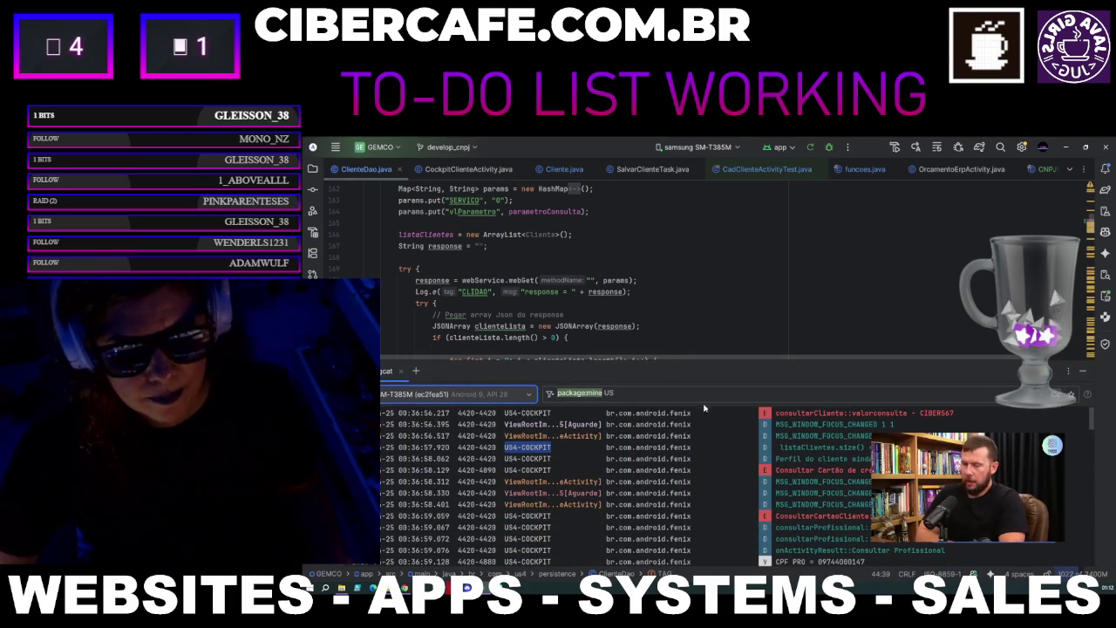
click(627, 392)
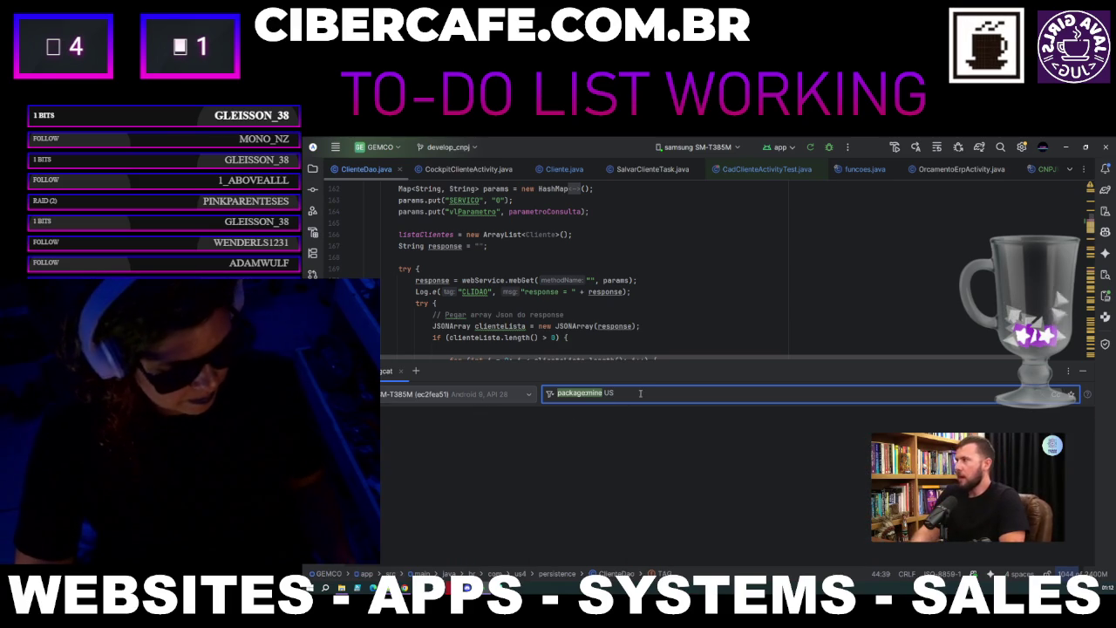
text(4 ClienteDao)
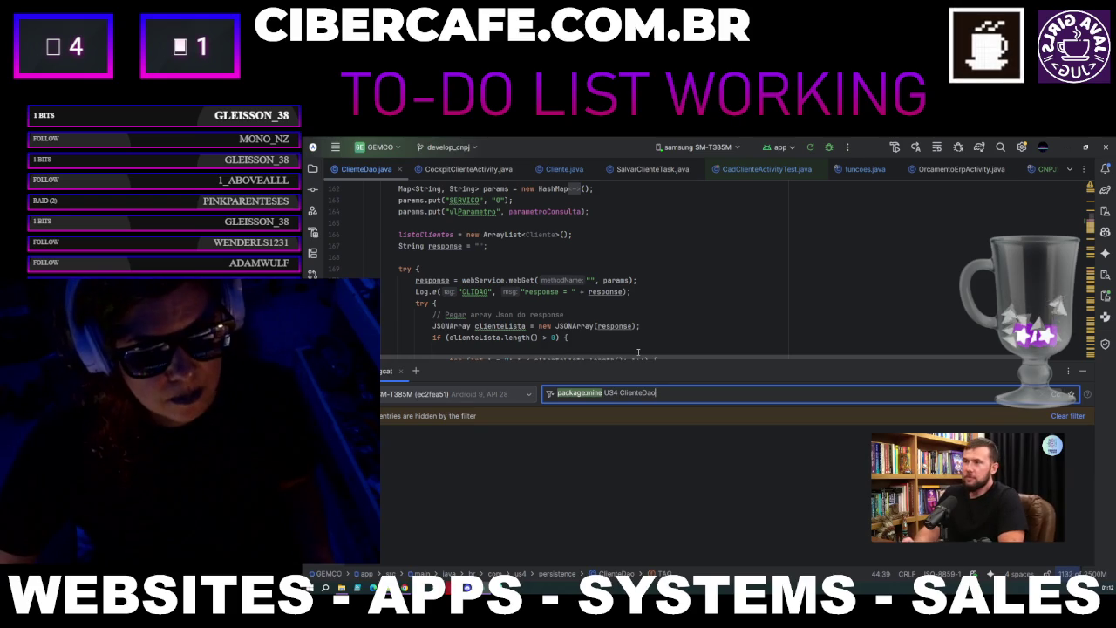
key(Left)
key(Left)
key(Left)
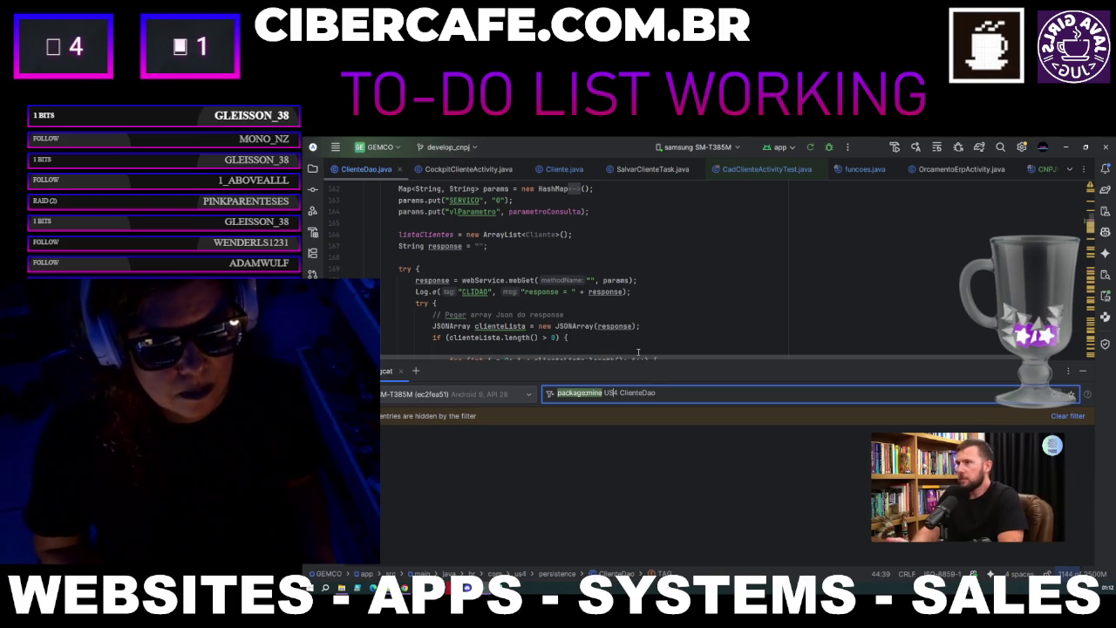
key(BackSpace)
key(BackSpace)
key(BackSpace)
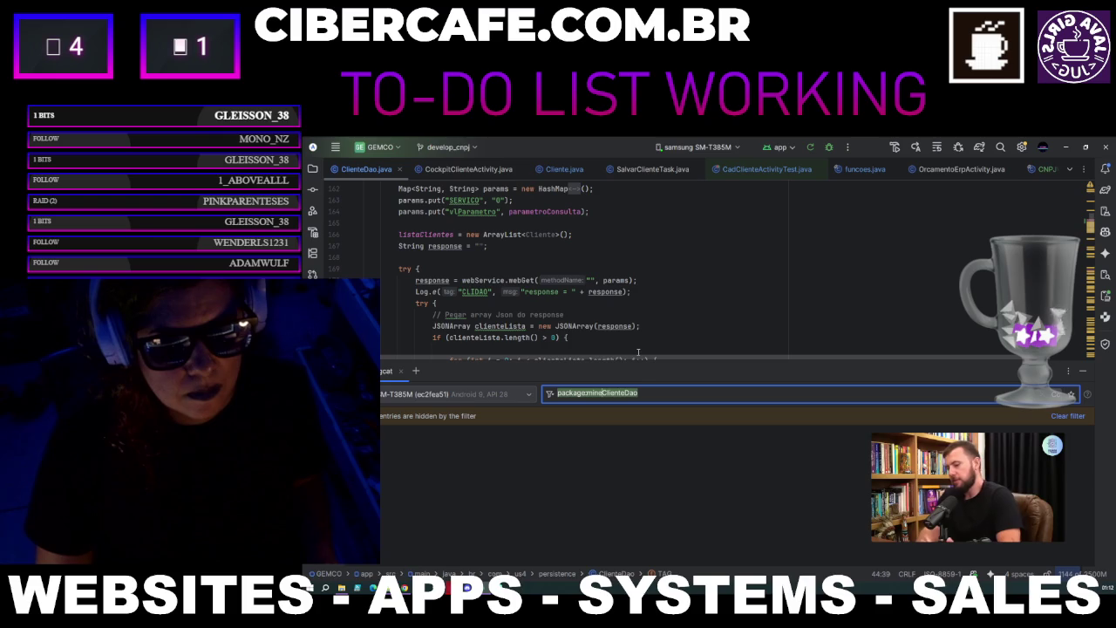
key(BackSpace)
key(BackSpace)
key(BackSpace)
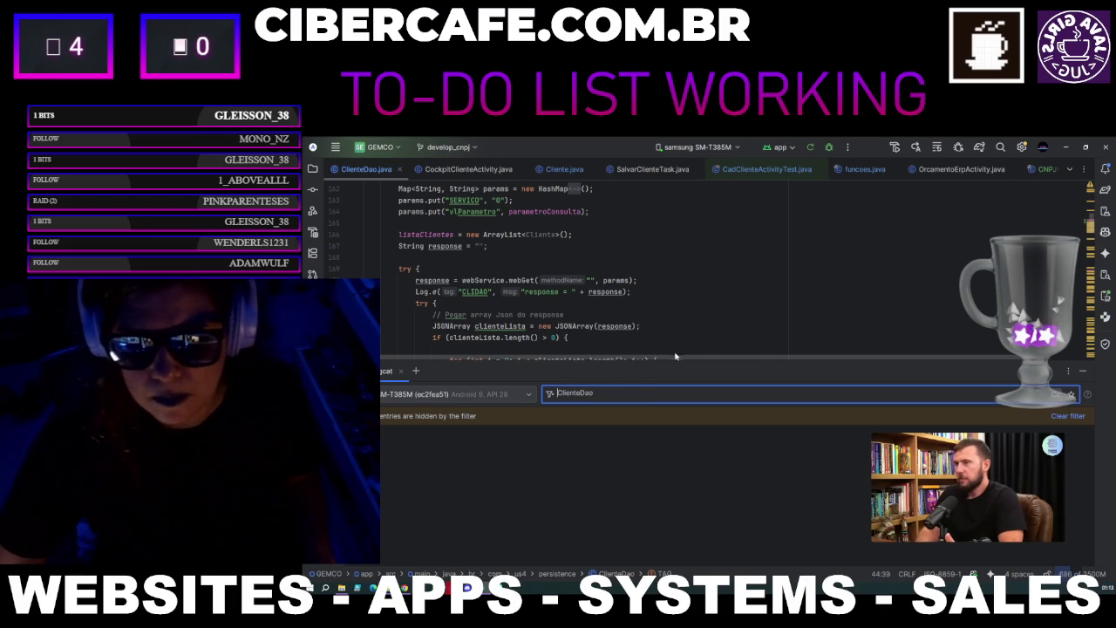
Empty the ClienteDao text from the Logcat filter field so every log line returns.
click(1055, 394)
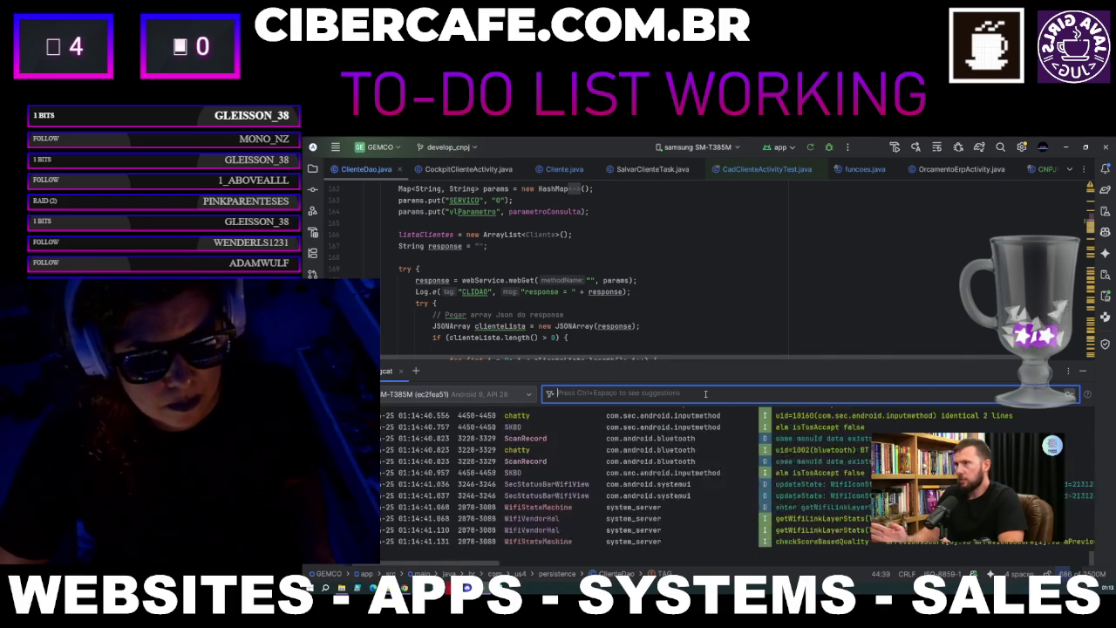
text(Cliente)
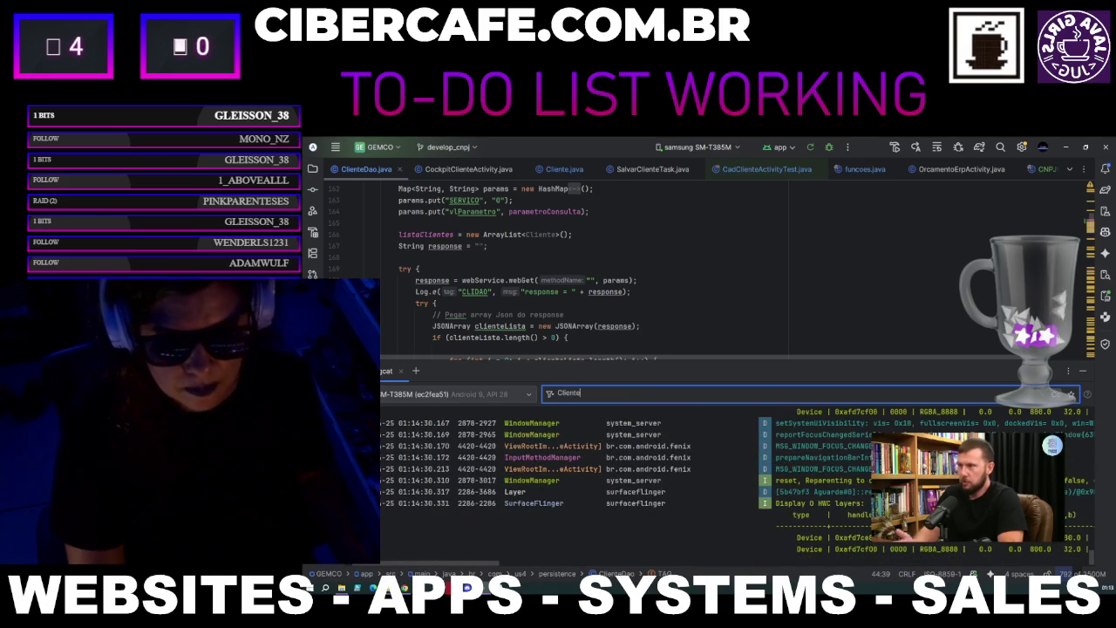
text(Dao)
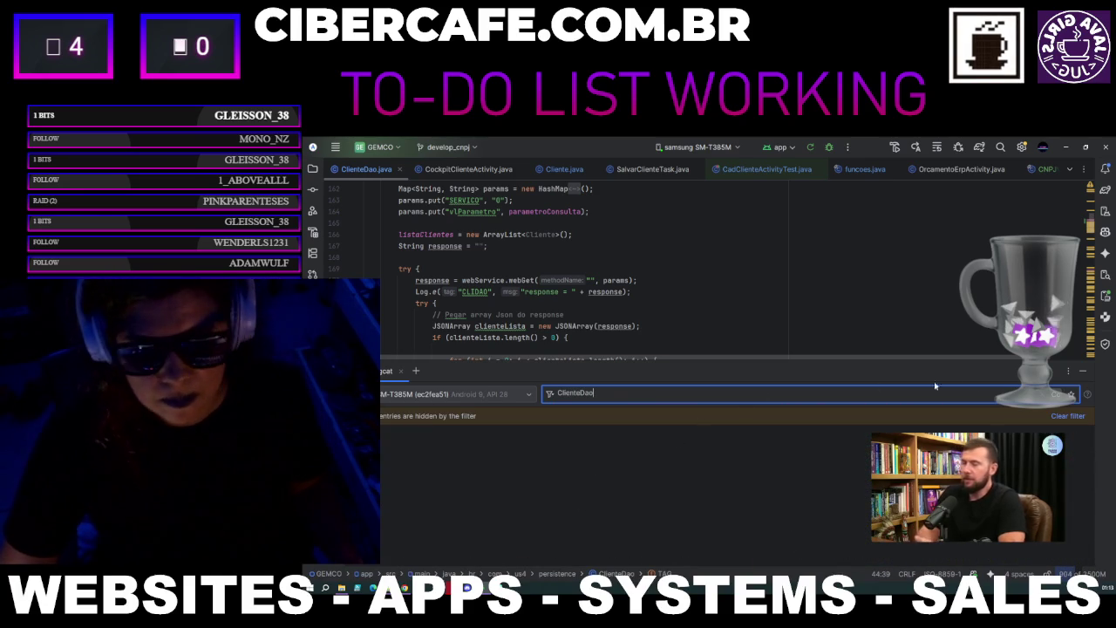
key(ctrl+a)
key(BackSpace)
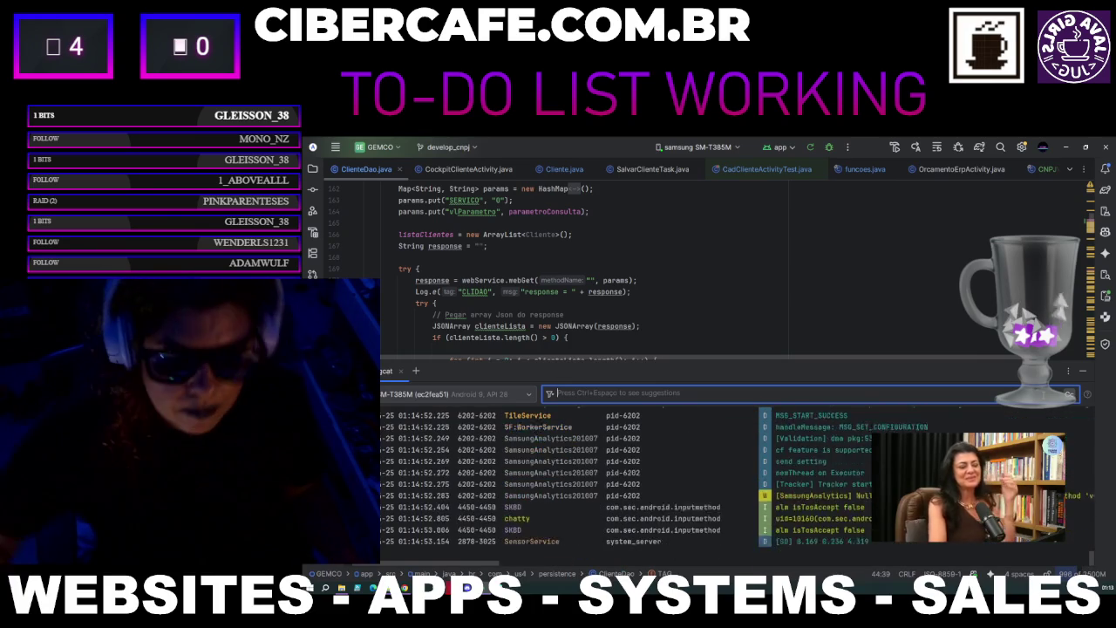
scroll(594, 330, down, 7)
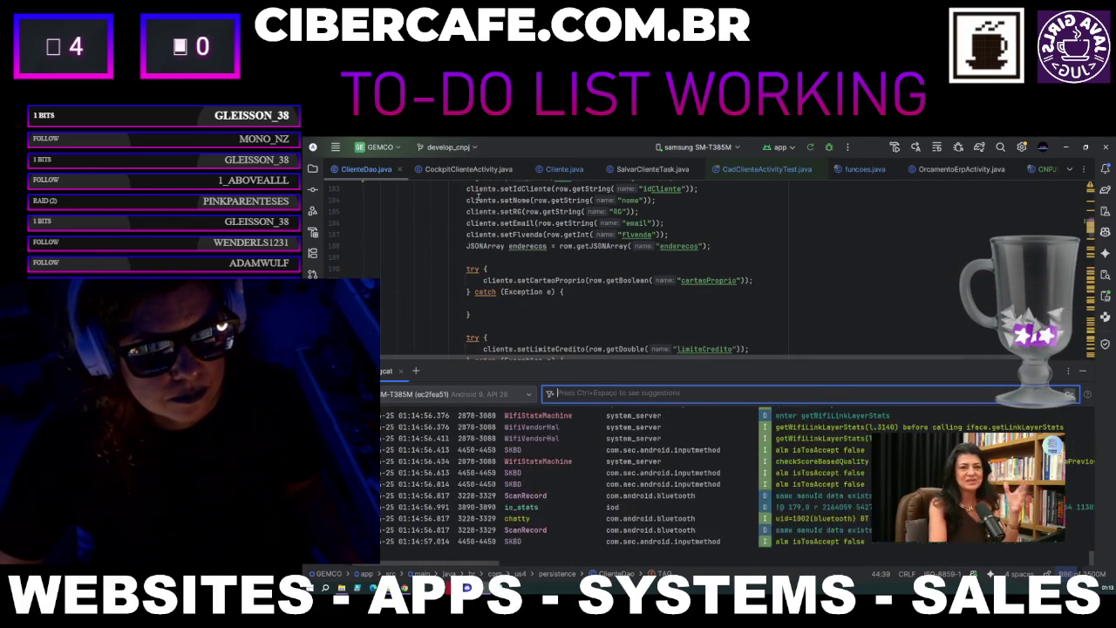
Scroll ClienteDao.java down to the setDataNasc and setSexo try blocks, then click the Logcat filter.
scroll(622, 303, down, 4)
scroll(622, 304, down, 6)
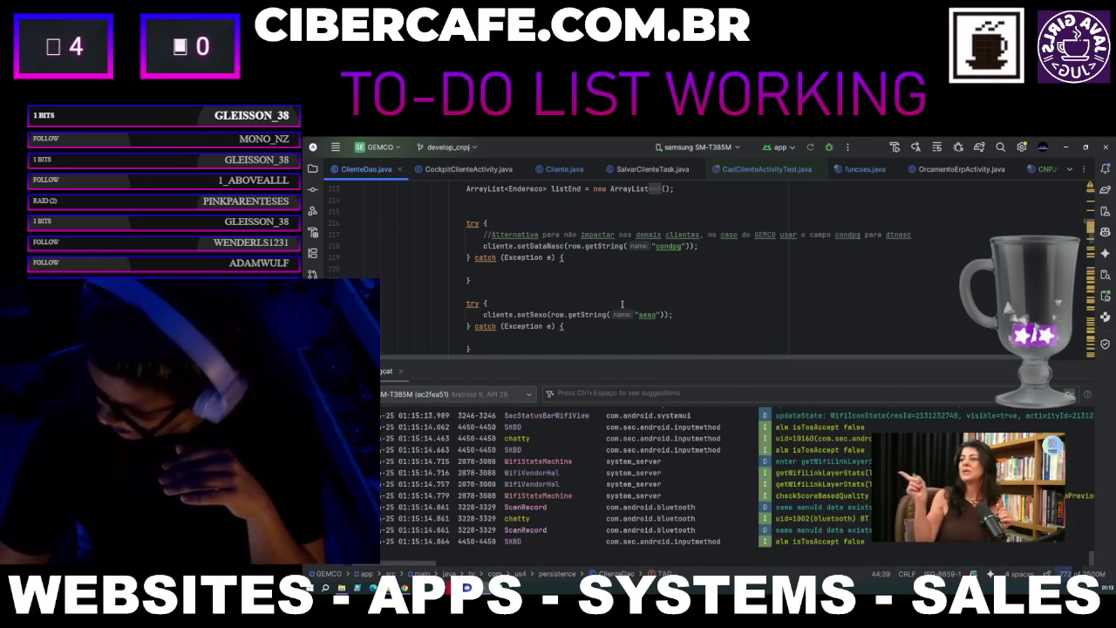
click(643, 395)
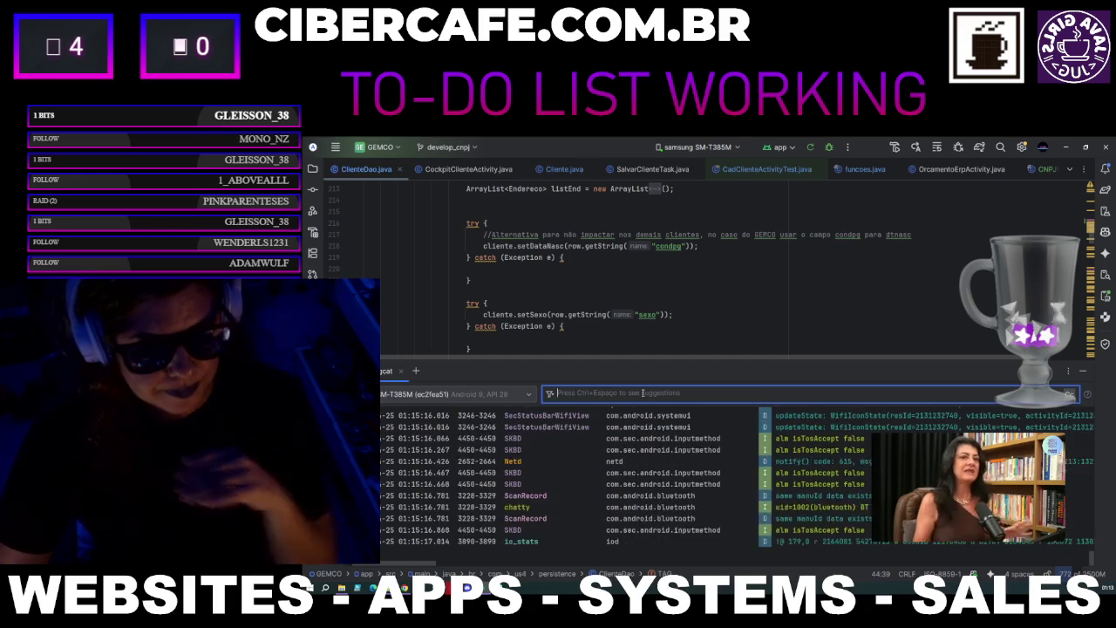
text(Cliente)
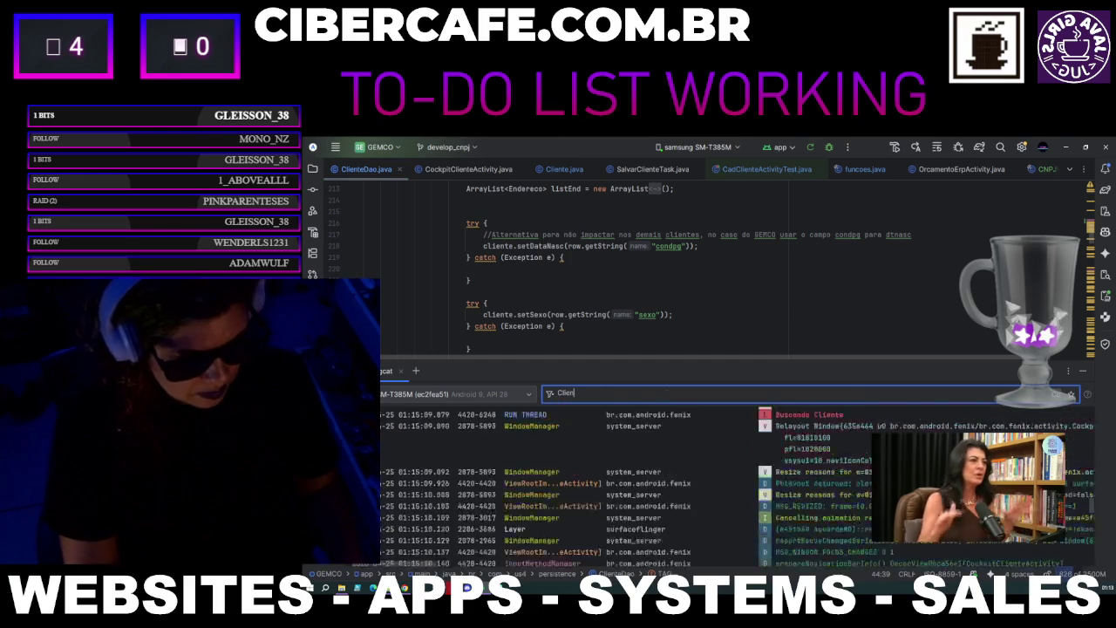
text(Da)
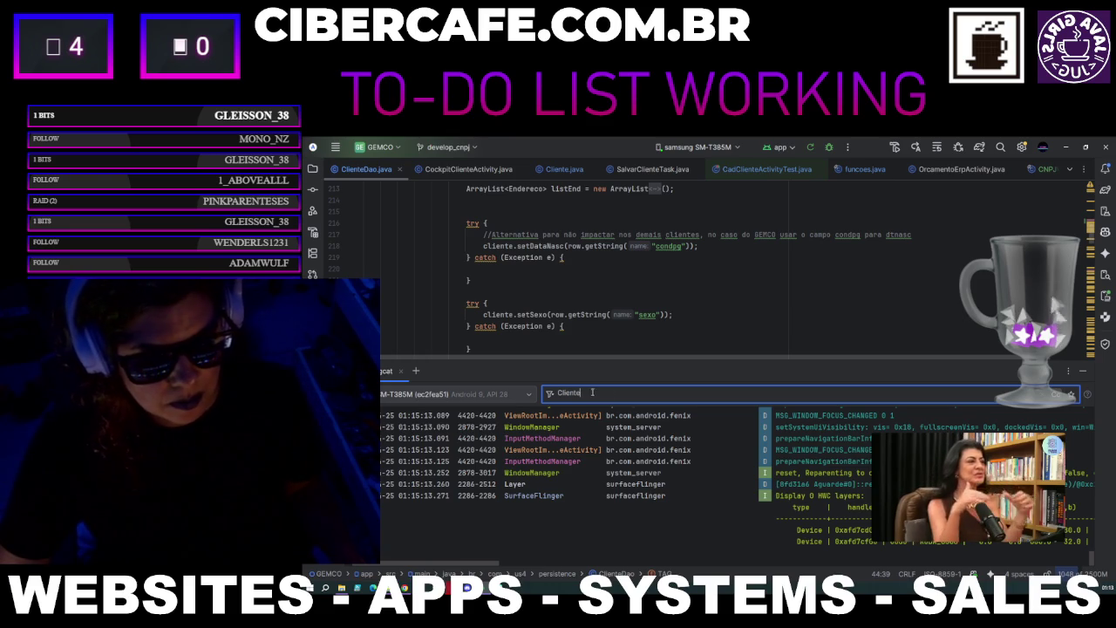
key(BackSpace)
key(BackSpace)
key(BackSpace)
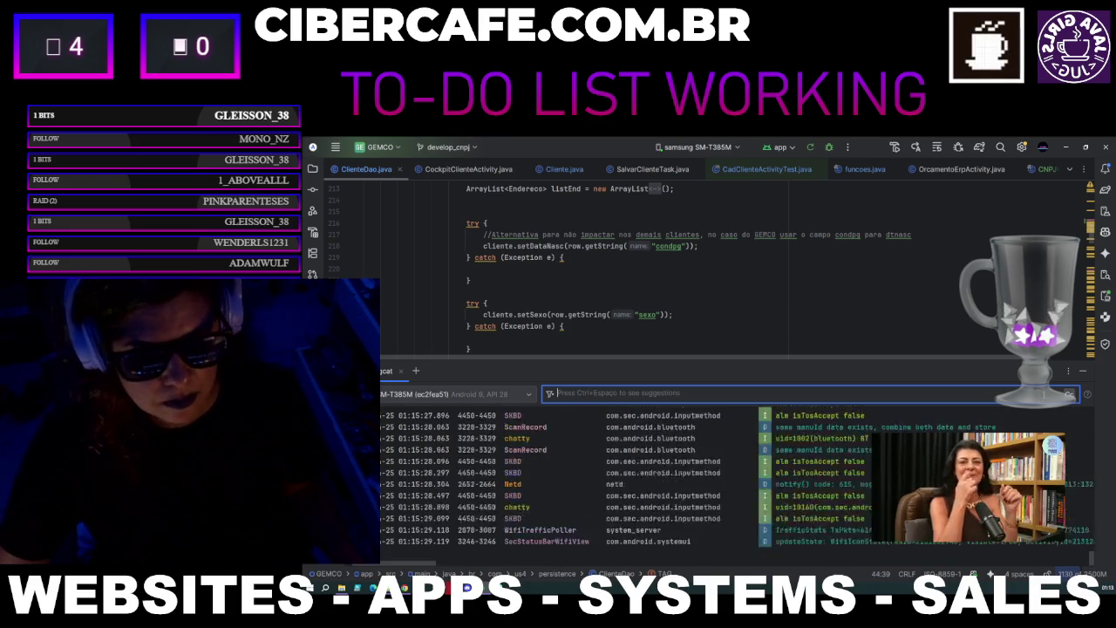
click(810, 149)
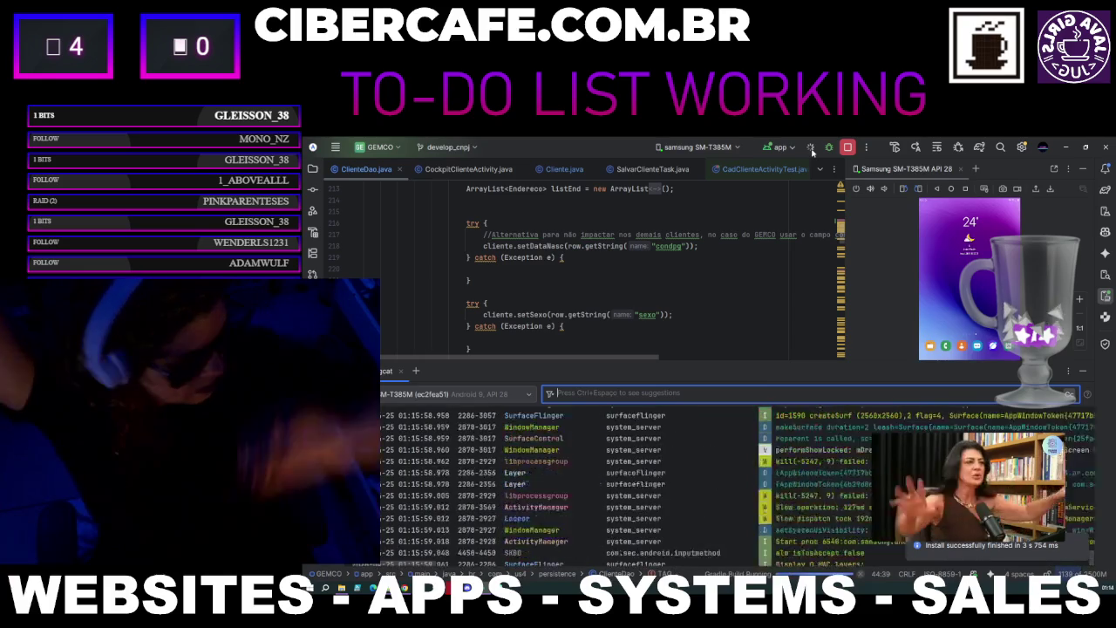
Run the app again on the Samsung SM-T385M after the Gradle build.
click(810, 148)
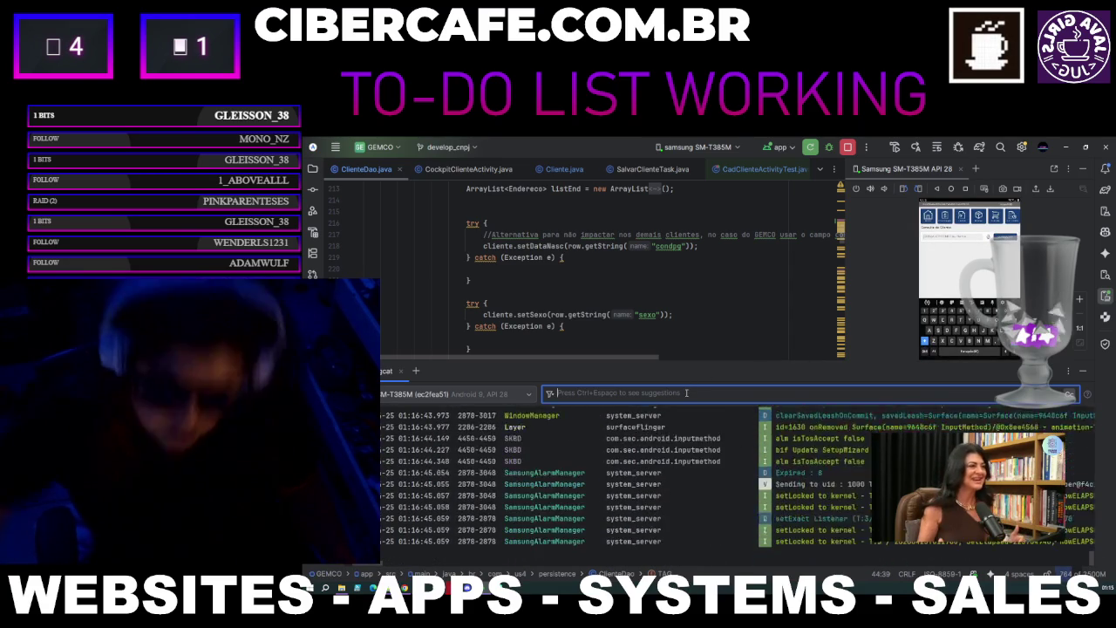
Filter Logcat to 'us4' to list the US4-DAO SQL SELECT entries, then go to line 217.
text(u)
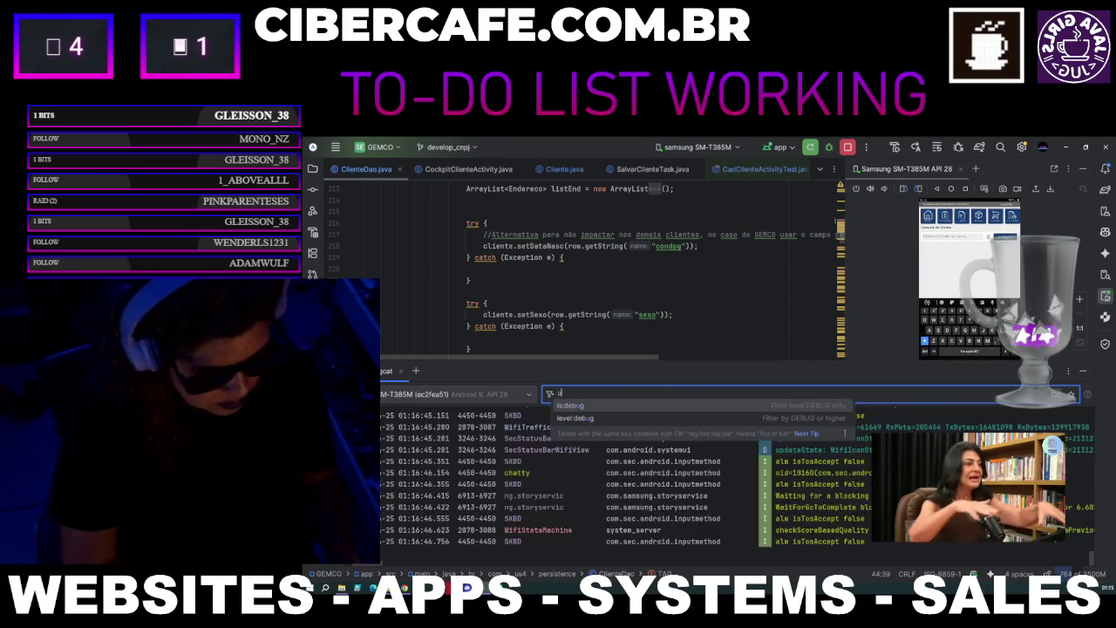
text(s4)
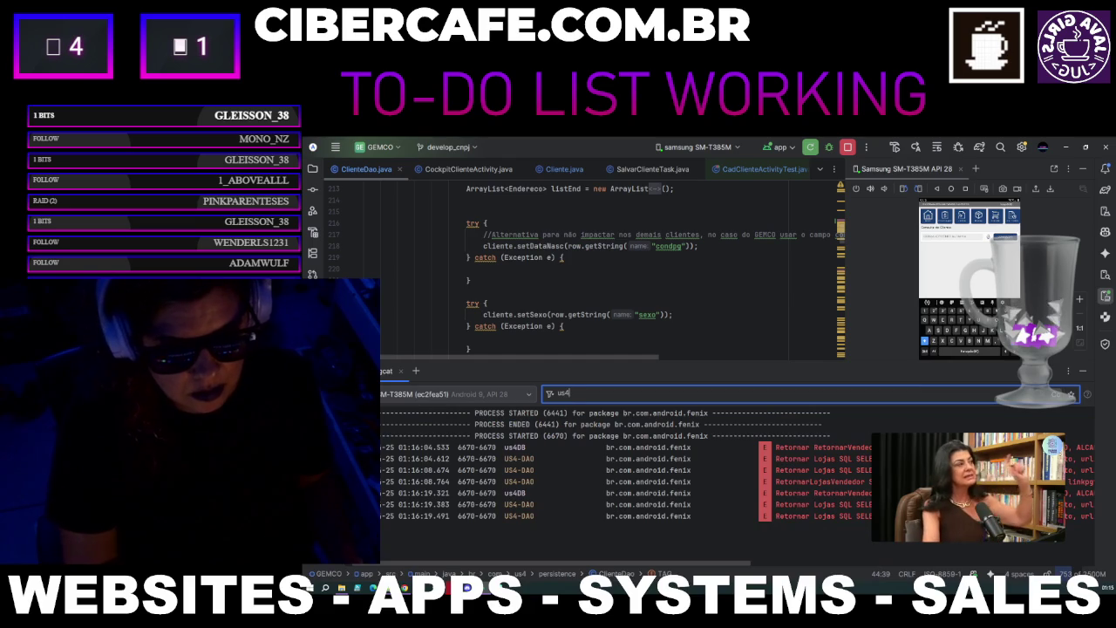
text( Clien)
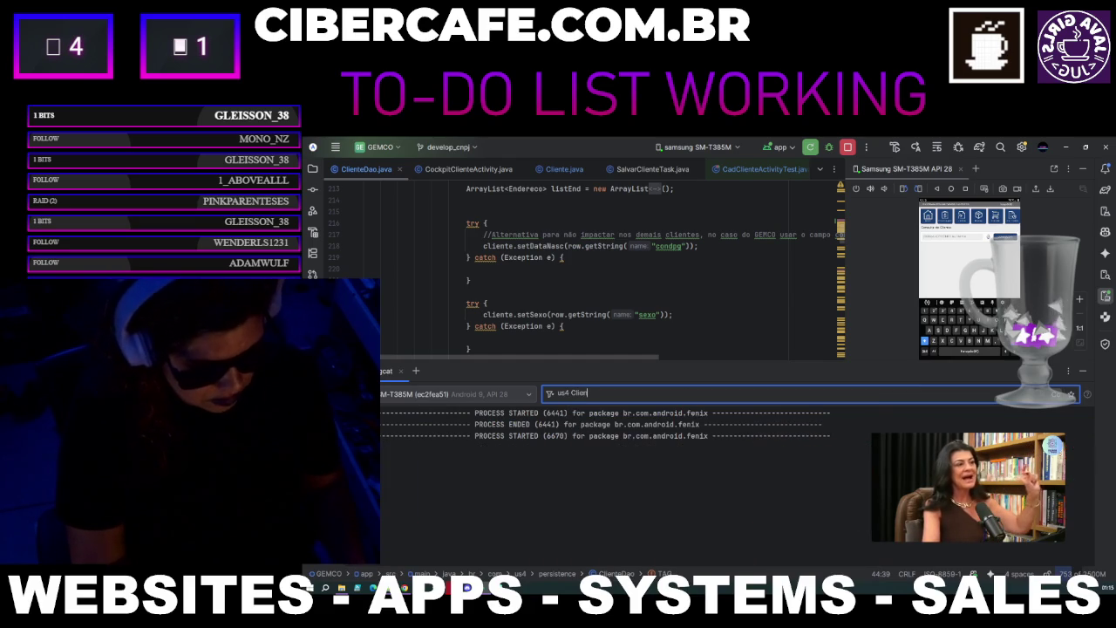
text(teDao)
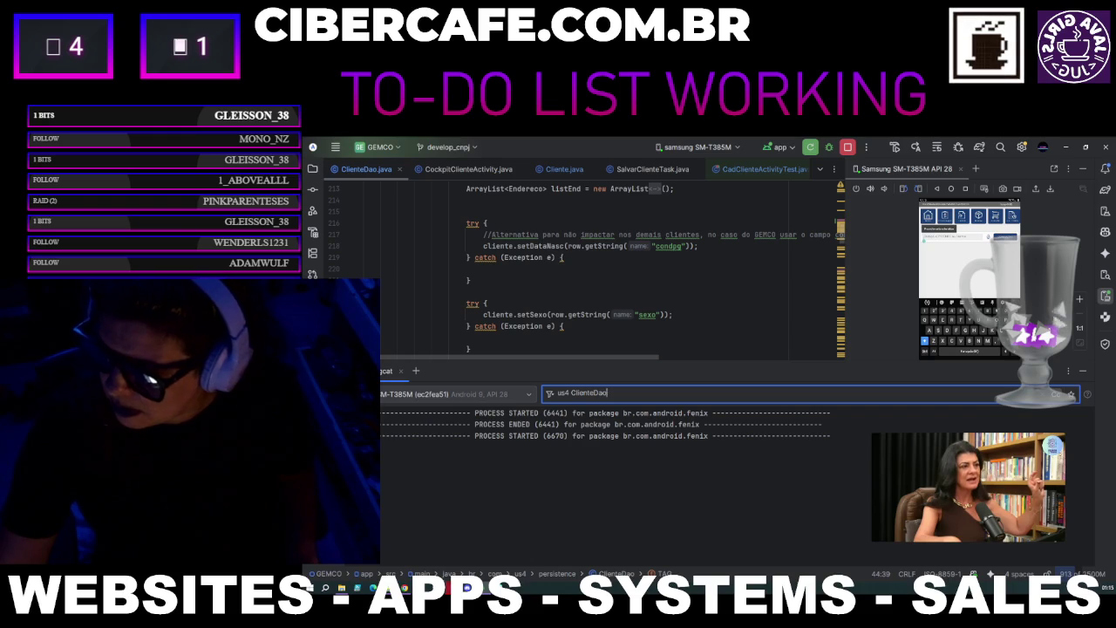
key(alt+Tab)
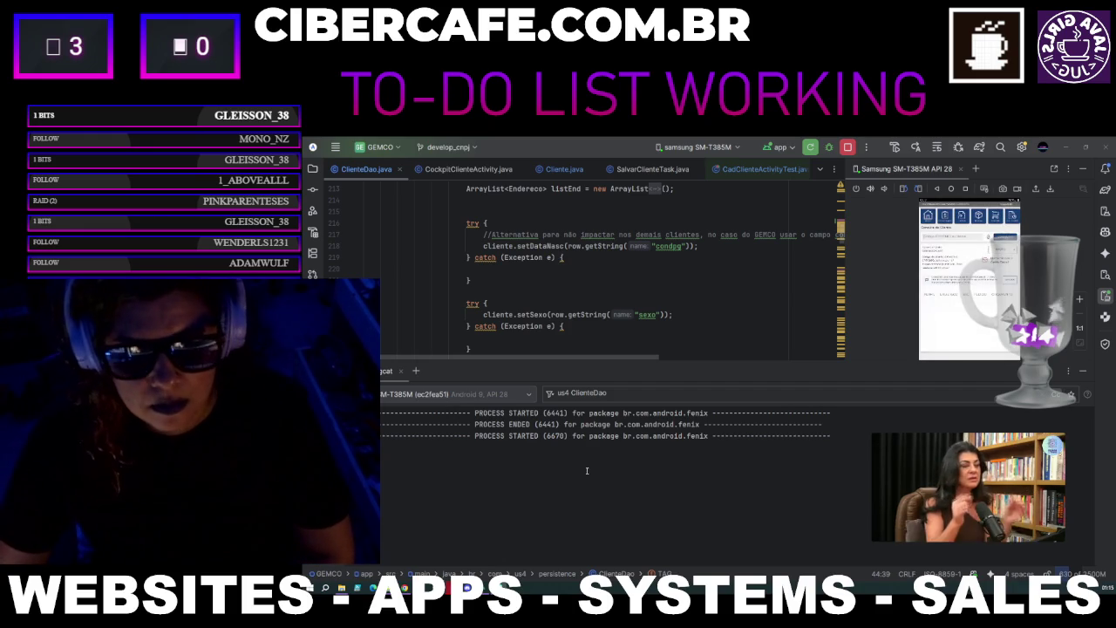
click(620, 396)
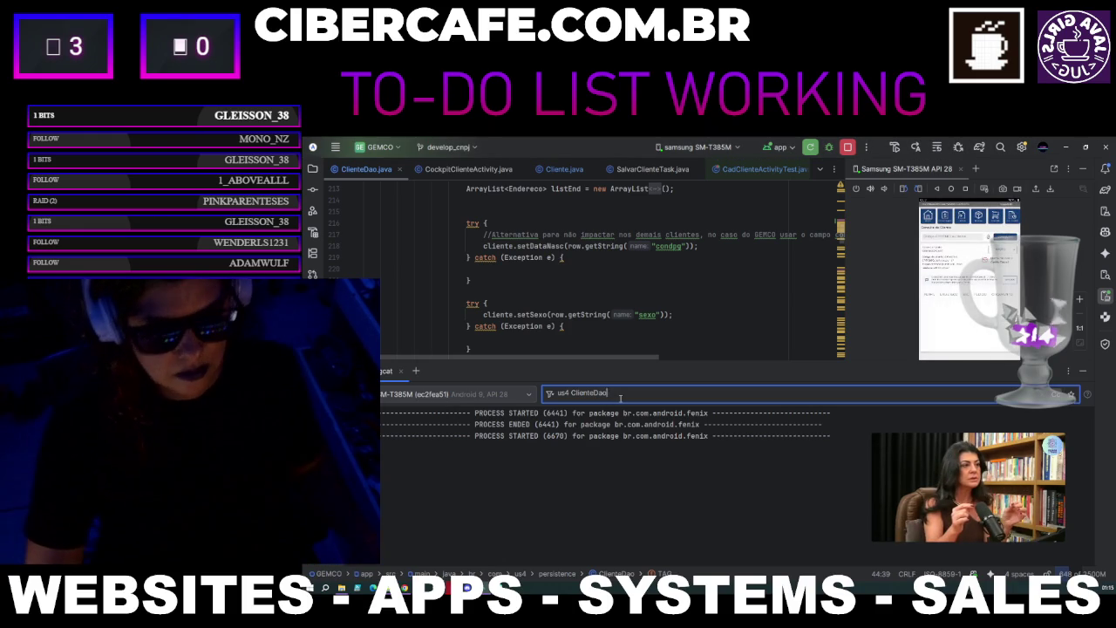
key(BackSpace)
key(BackSpace)
key(BackSpace)
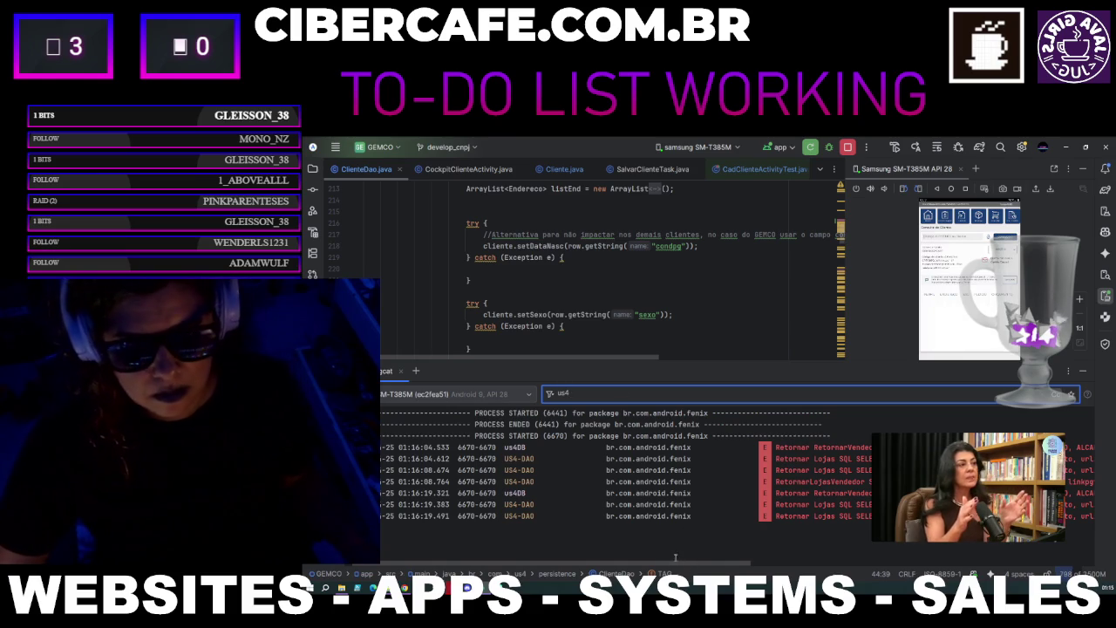
mouse_move(676, 562)
mouse_down()
mouse_move(840, 567)
mouse_move(671, 565)
mouse_move(687, 565)
mouse_up()
click(569, 234)
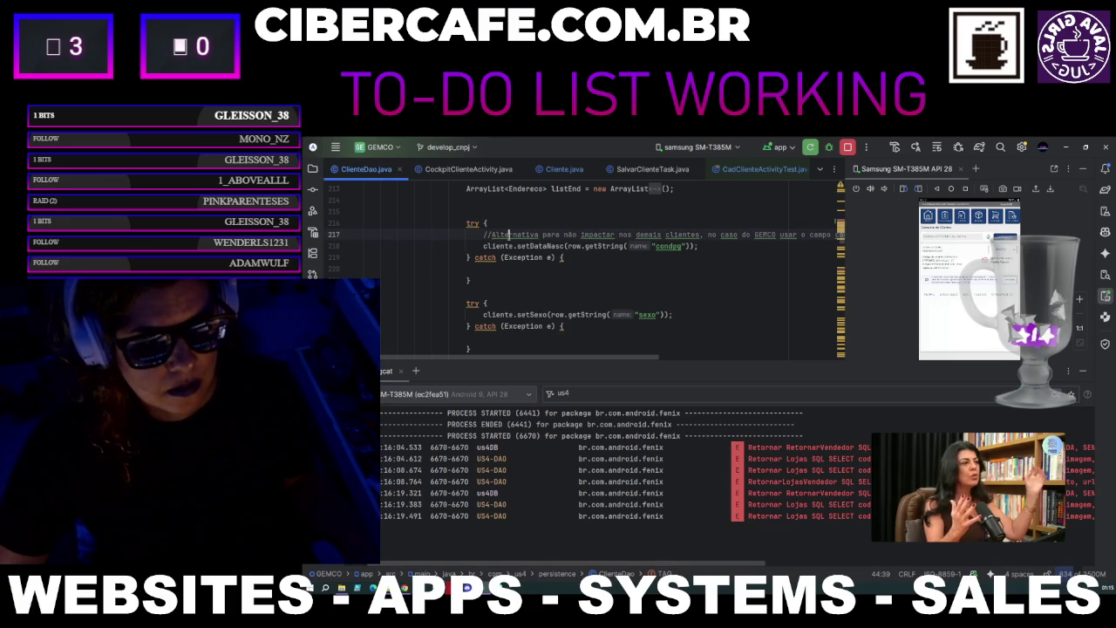
Paste the TAG value ClienteDao into the Logcat filter to reveal the Processando cliente and CPF/CNPJ entries.
drag(835, 225, 841, 194)
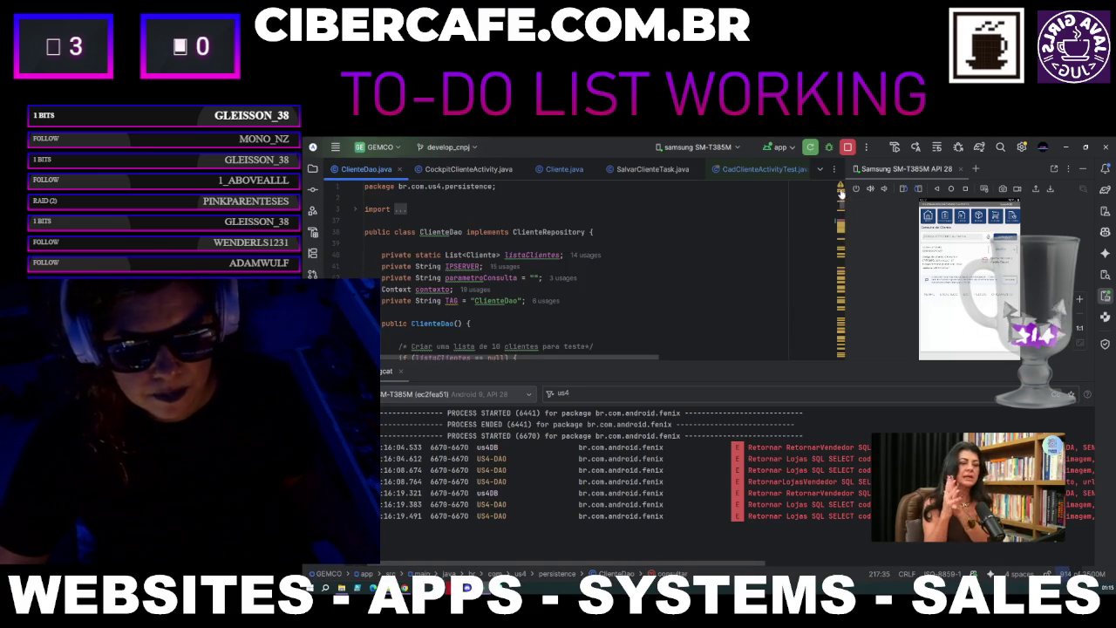
click(500, 301)
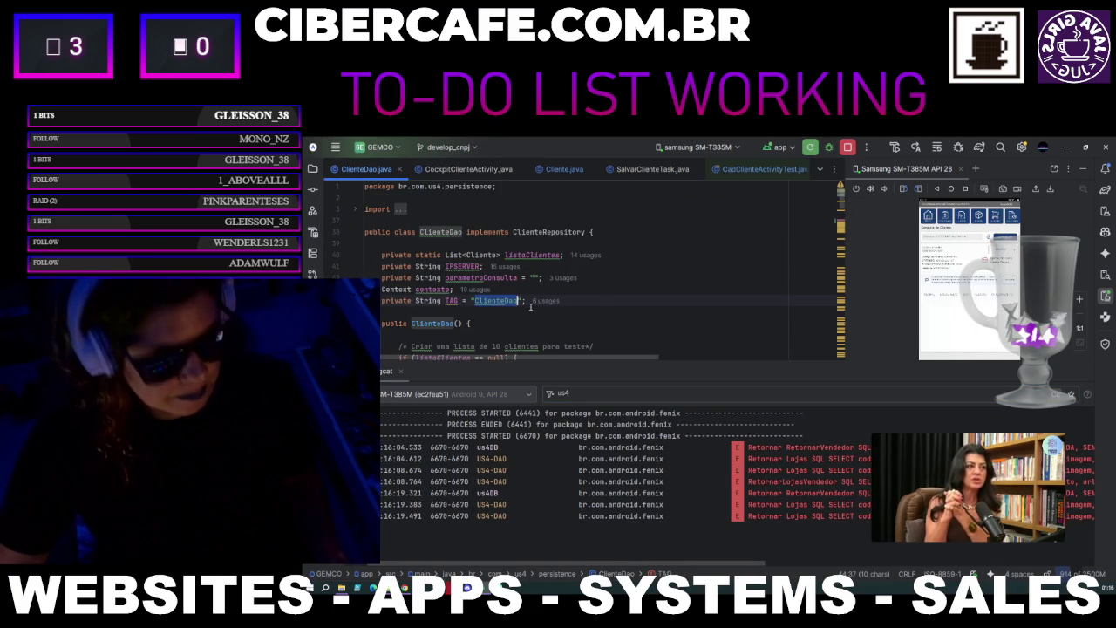
click(577, 391)
key(ctrl+a)
text(ClienteDao)
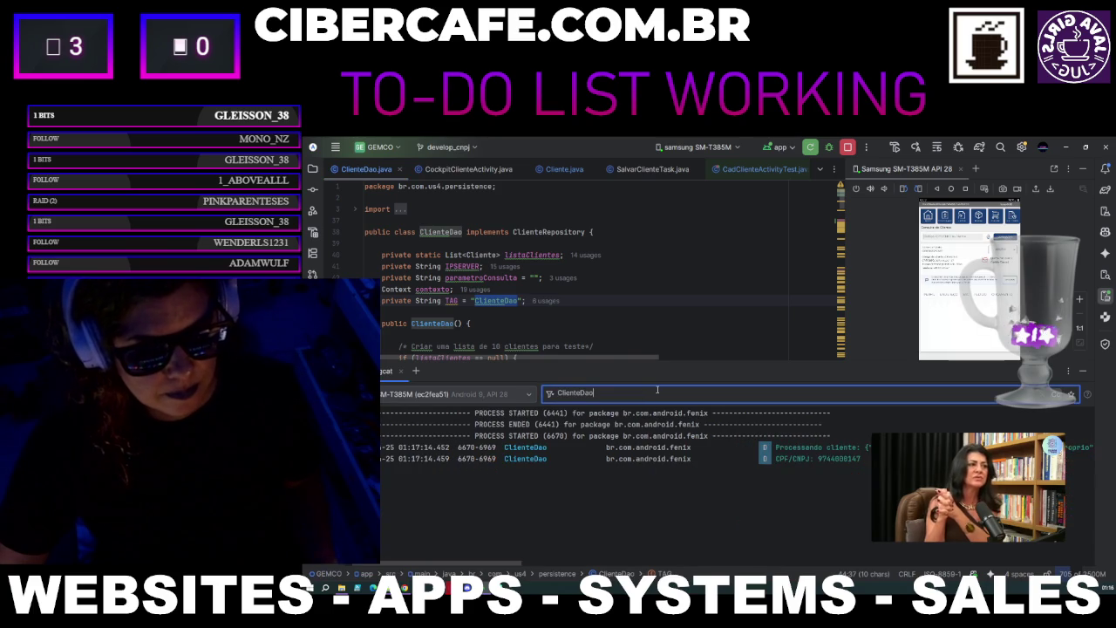
drag(521, 565, 590, 567)
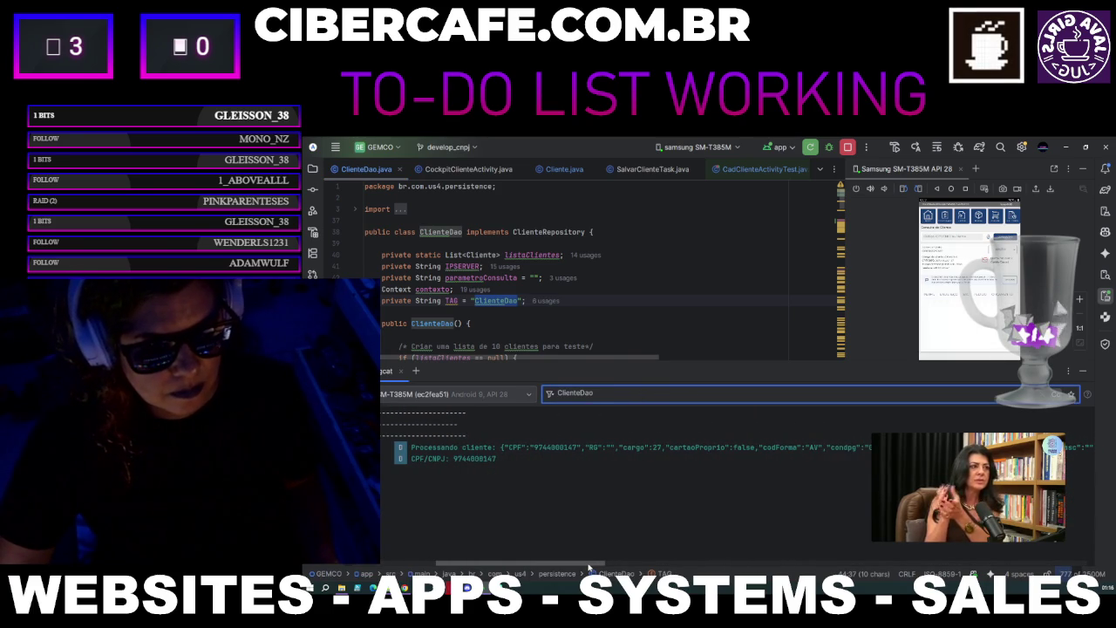
drag(589, 568, 482, 567)
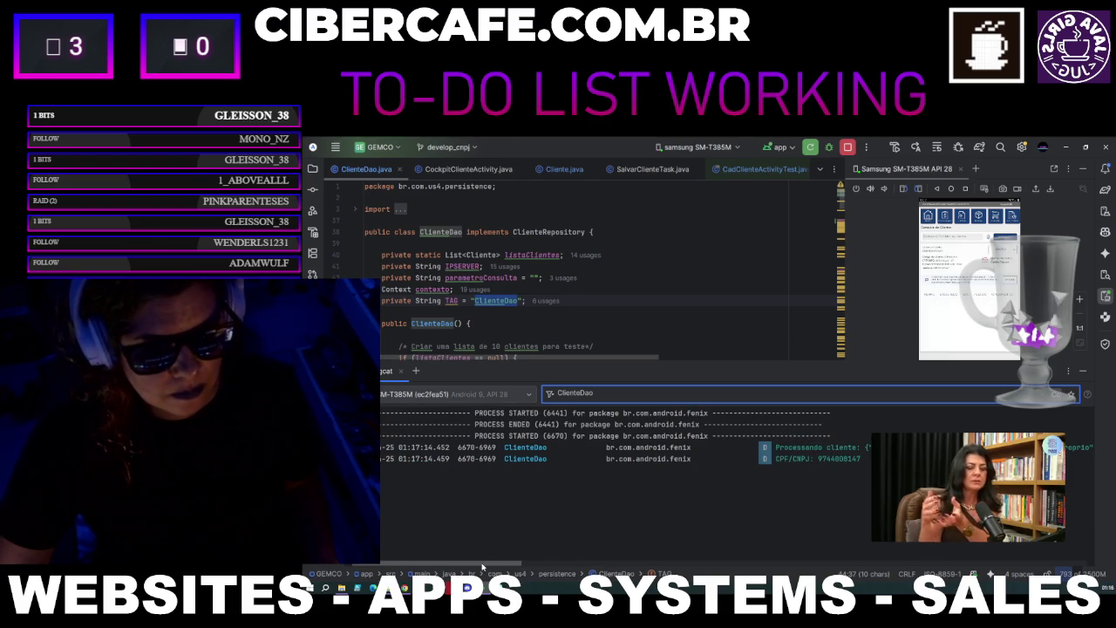
mouse_move(959, 475)
mouse_down()
mouse_move(923, 255)
mouse_move(907, 250)
mouse_up()
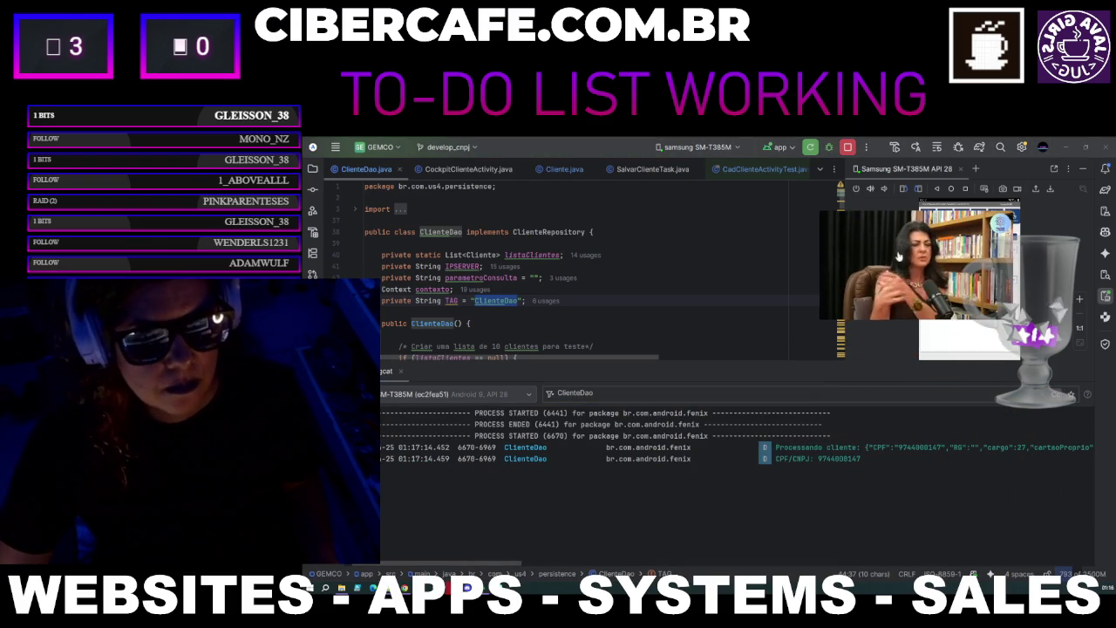
Hide the device mirror and drag a screenshot capture region over the editor and Logcat panes.
scroll(555, 287, down, 20)
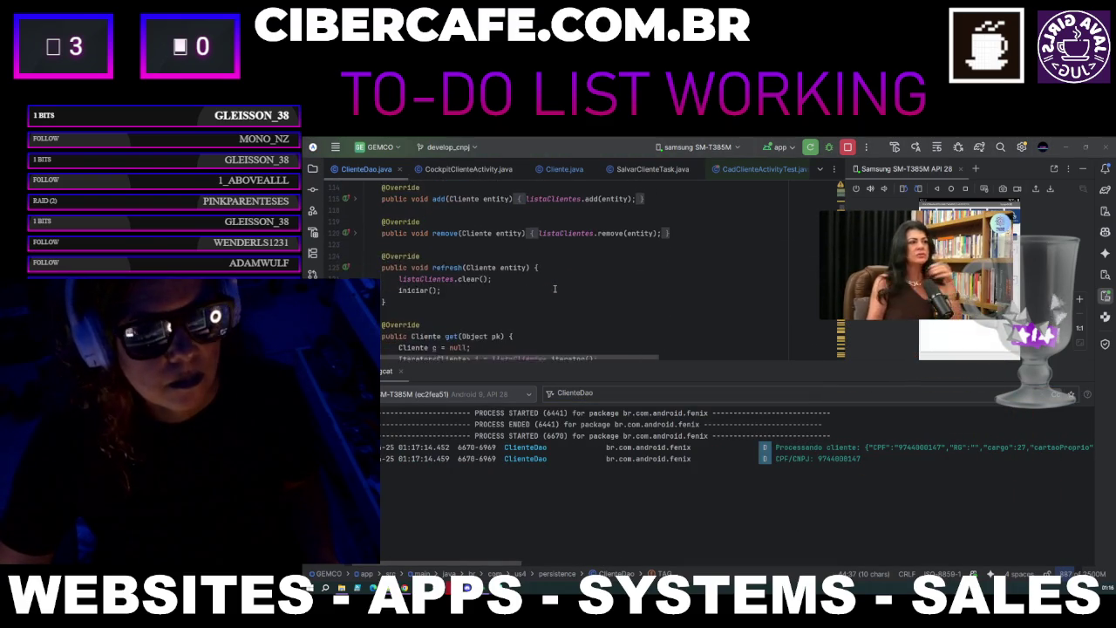
scroll(460, 322, down, 15)
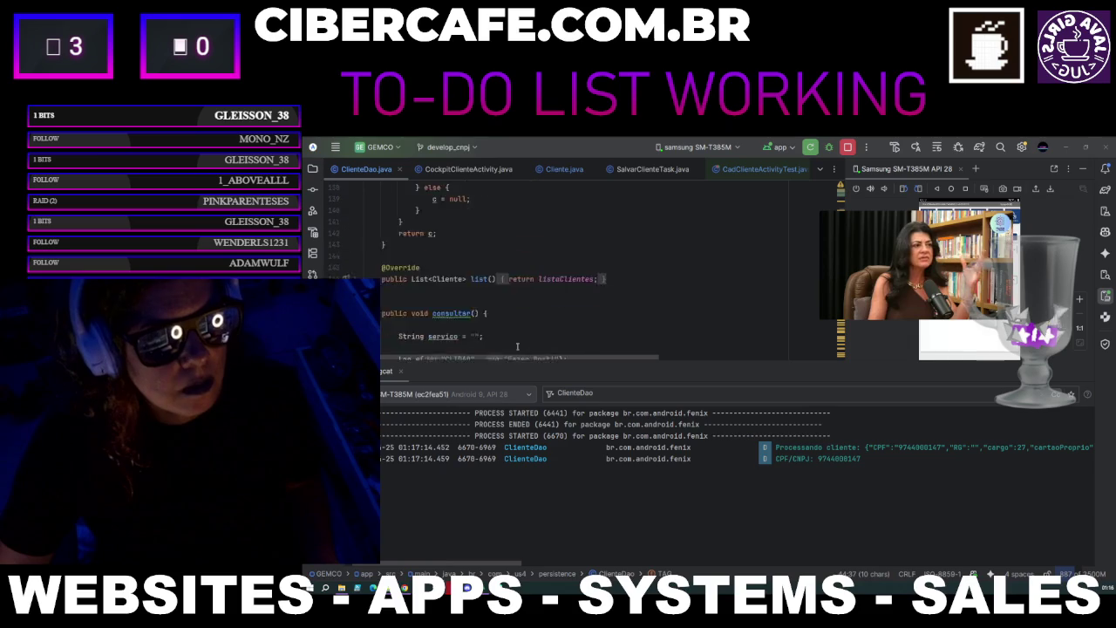
scroll(518, 347, down, 1)
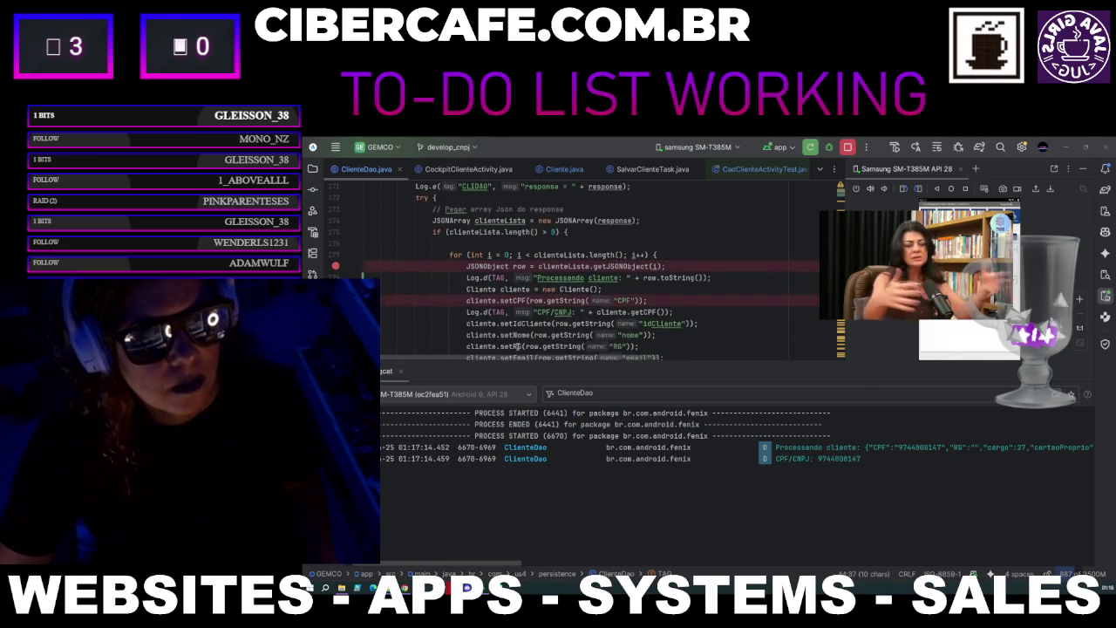
scroll(676, 346, down, 1)
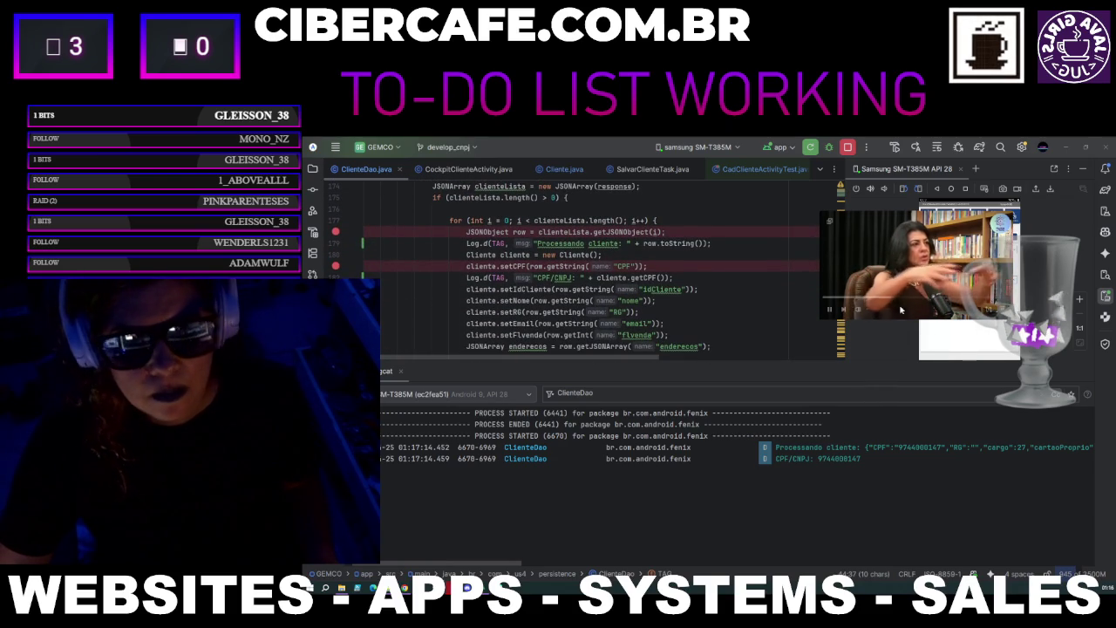
mouse_move(967, 314)
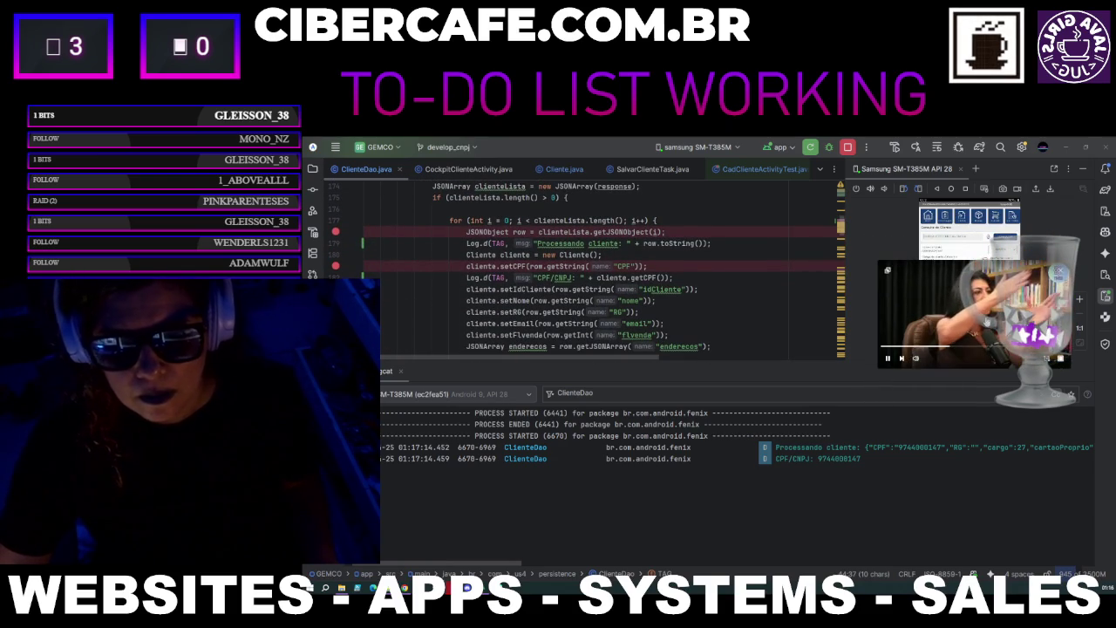
drag(463, 565, 490, 567)
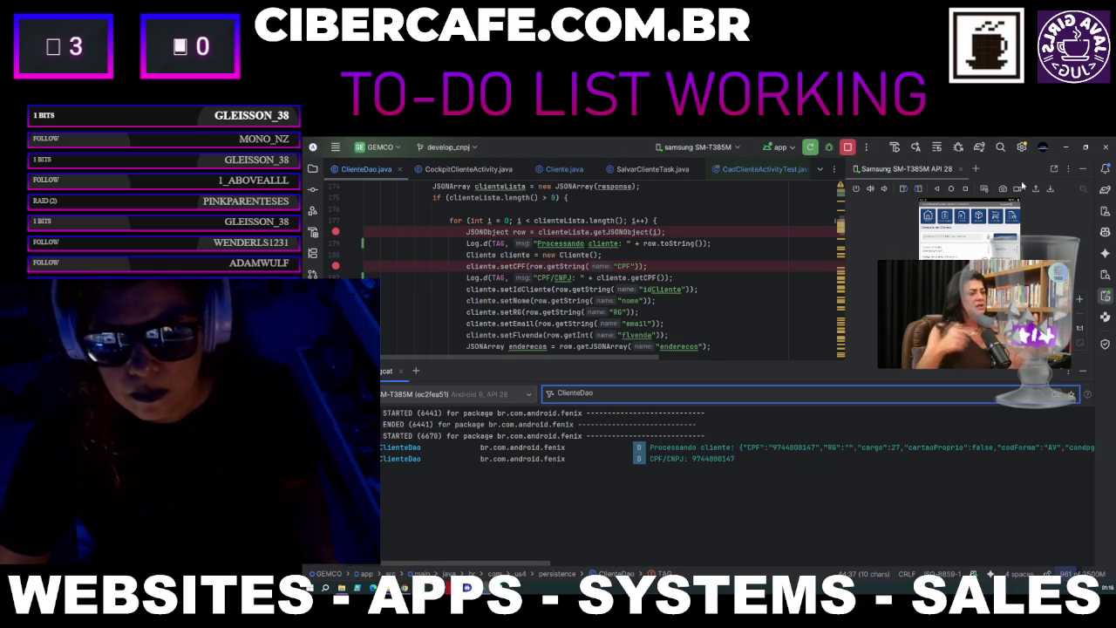
click(1083, 168)
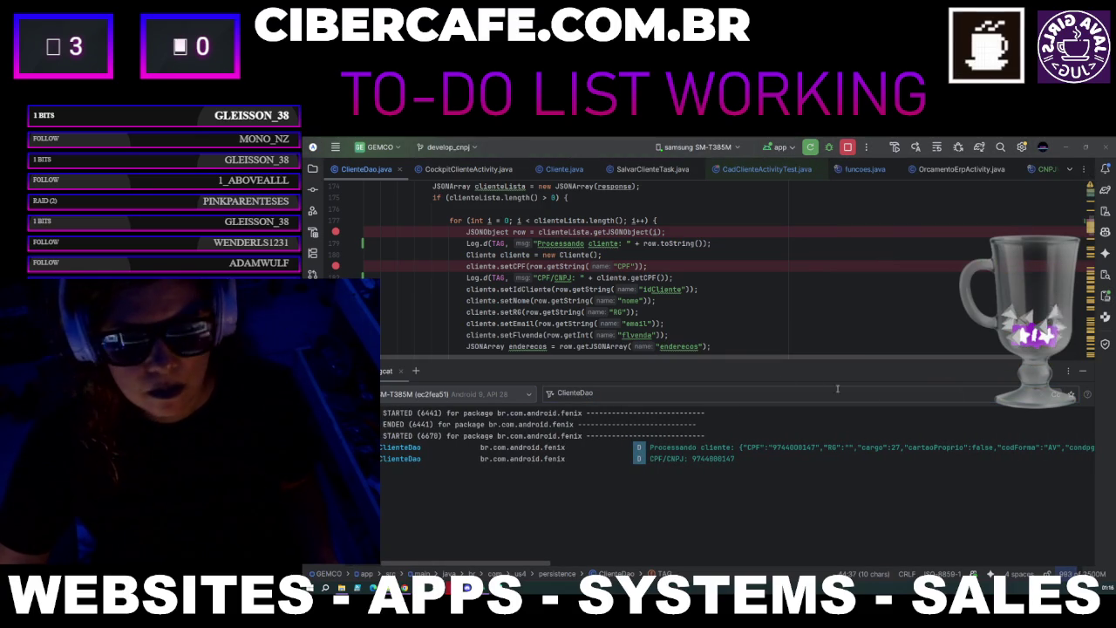
scroll(701, 289, up, 1)
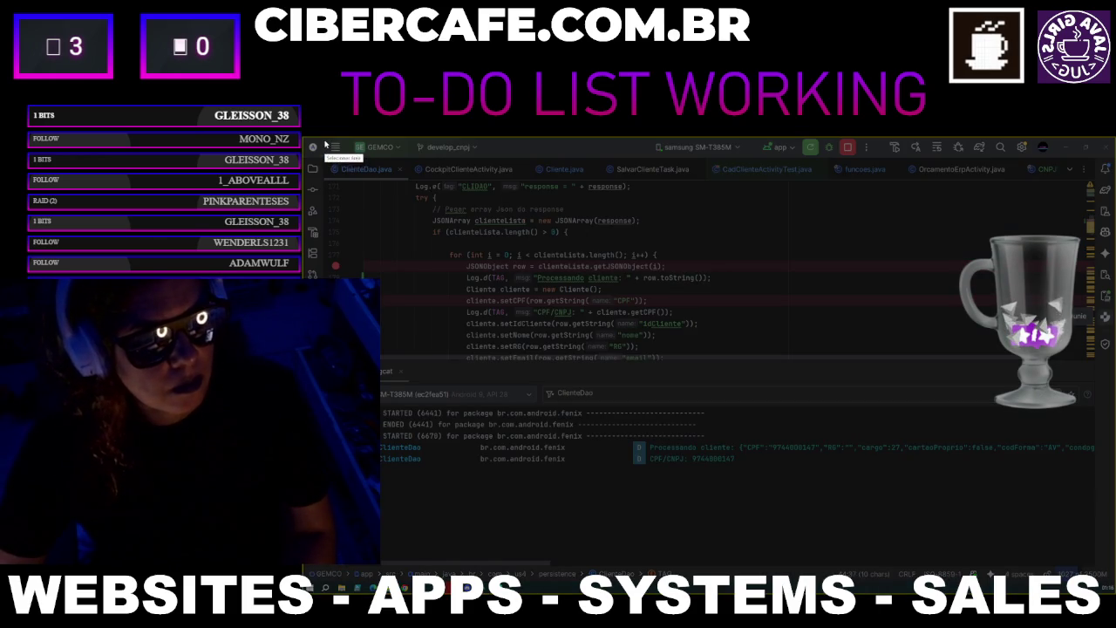
mouse_move(325, 140)
mouse_down()
mouse_move(457, 255)
mouse_move(889, 476)
mouse_move(1077, 492)
mouse_move(1095, 505)
mouse_up()
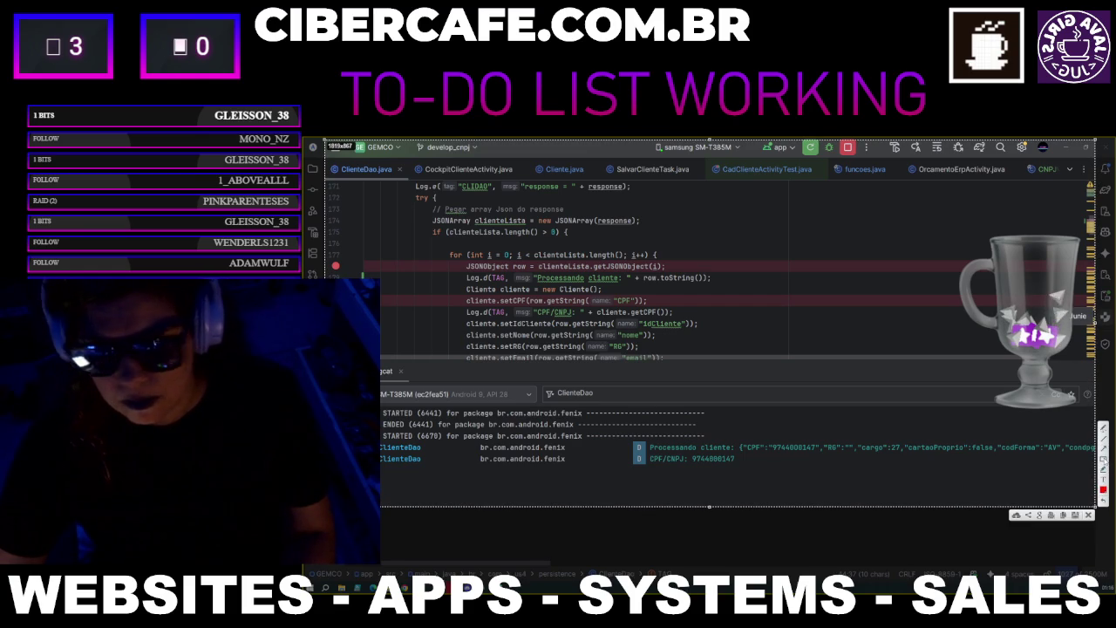
Draw red boxes around the customer-parsing loop and the CPF log lines, then hide Logcat.
mouse_move(433, 247)
mouse_down()
mouse_move(709, 335)
mouse_move(771, 336)
mouse_up()
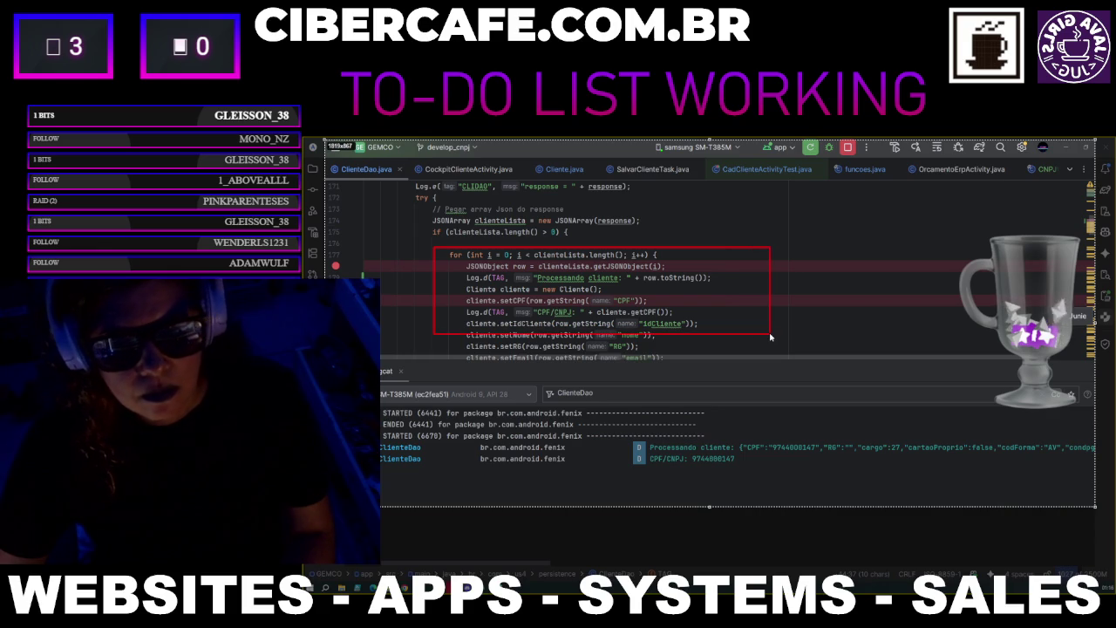
drag(769, 336, 770, 337)
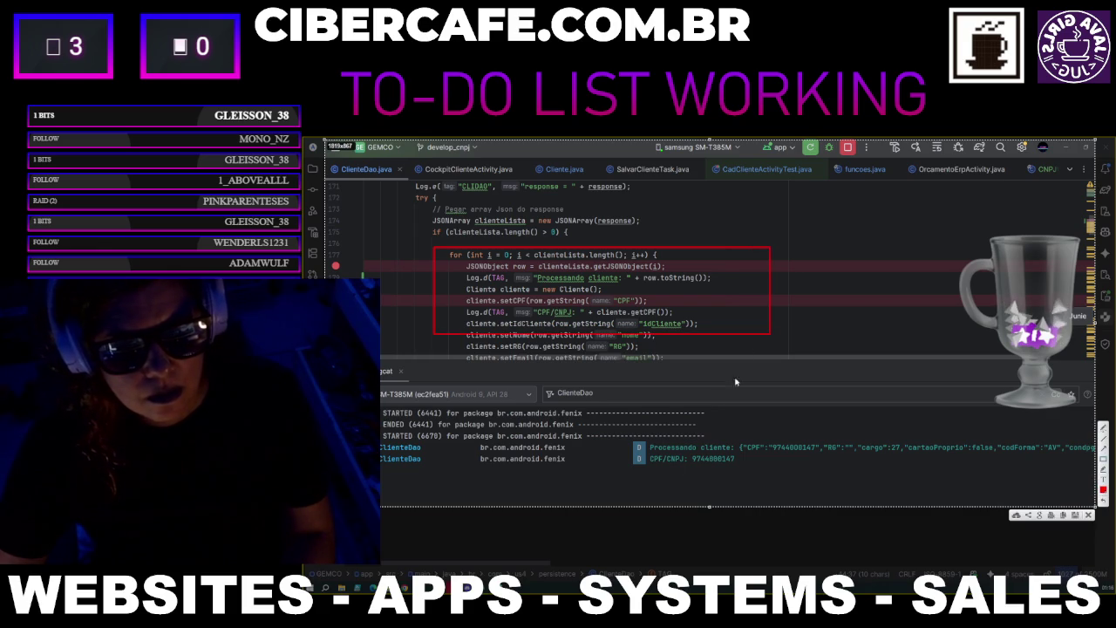
mouse_move(607, 428)
mouse_down()
mouse_move(886, 486)
mouse_move(869, 490)
mouse_up()
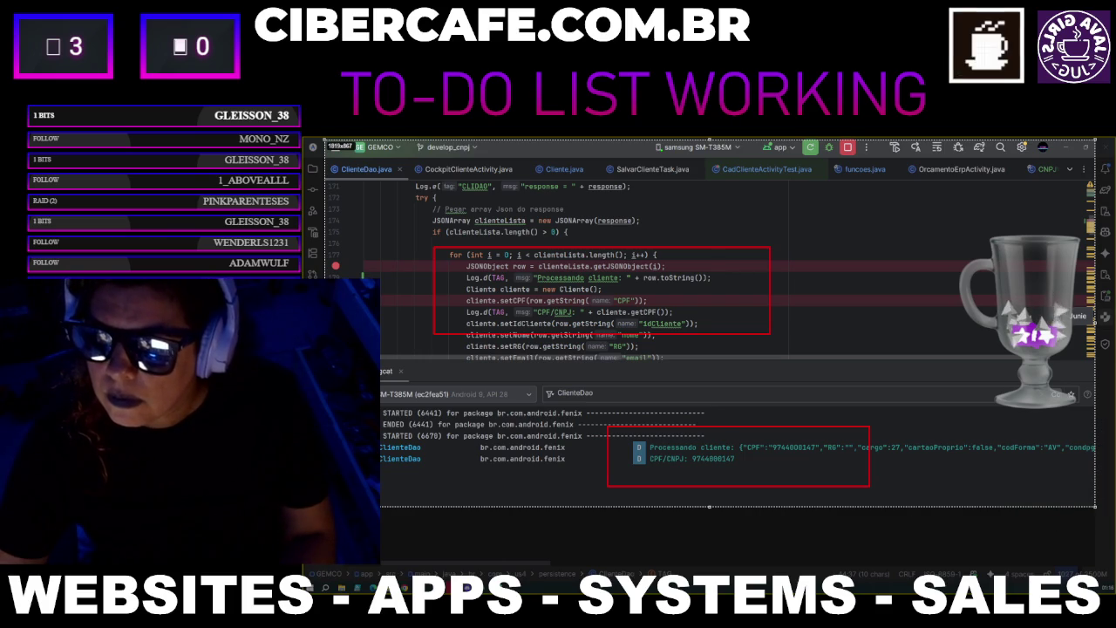
click(610, 394)
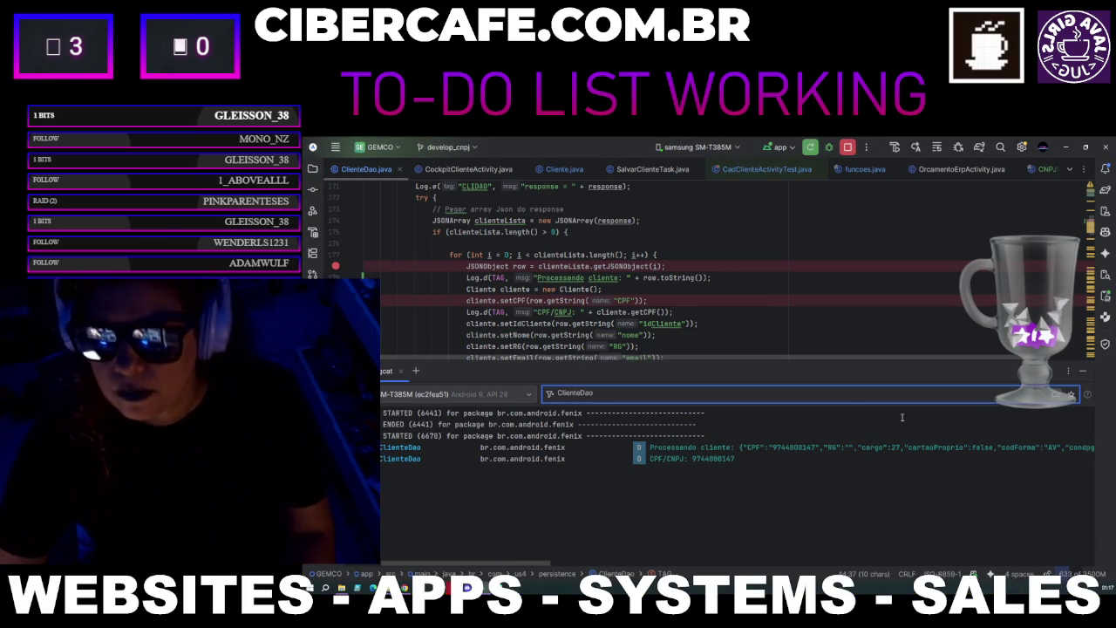
click(1085, 372)
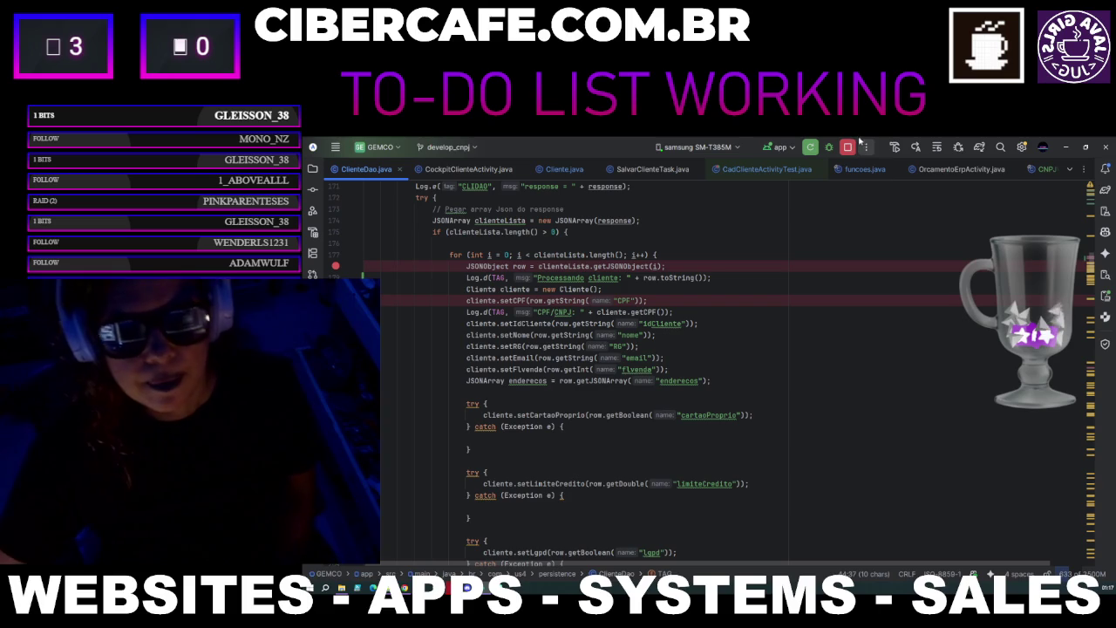
Exit Android Studio, then move the floating YouTube video into its own browser window.
click(1105, 148)
click(725, 386)
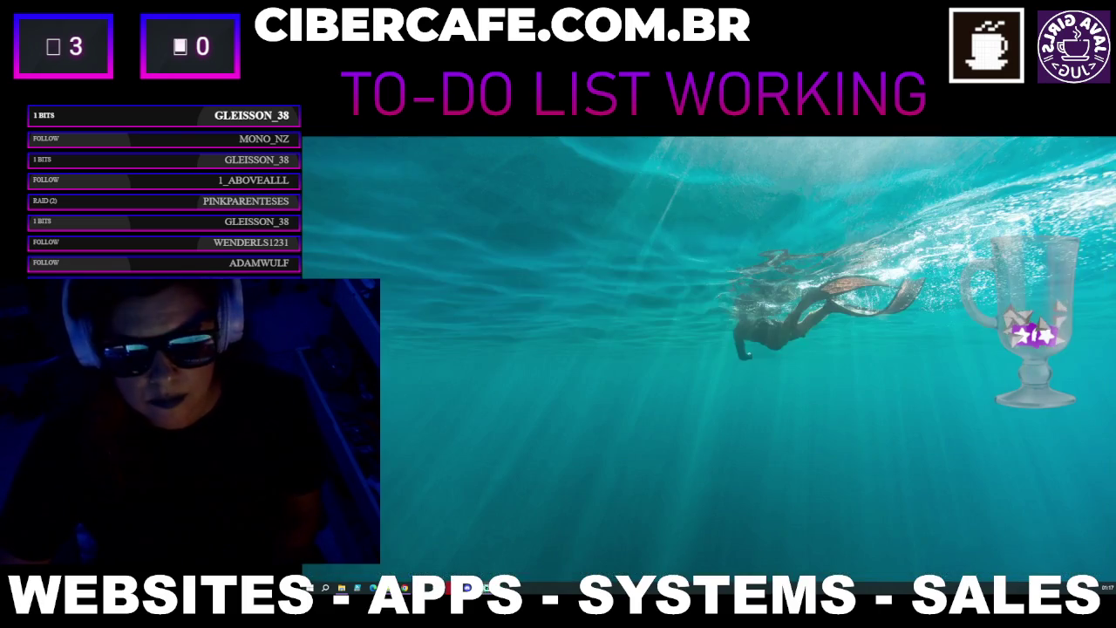
click(486, 587)
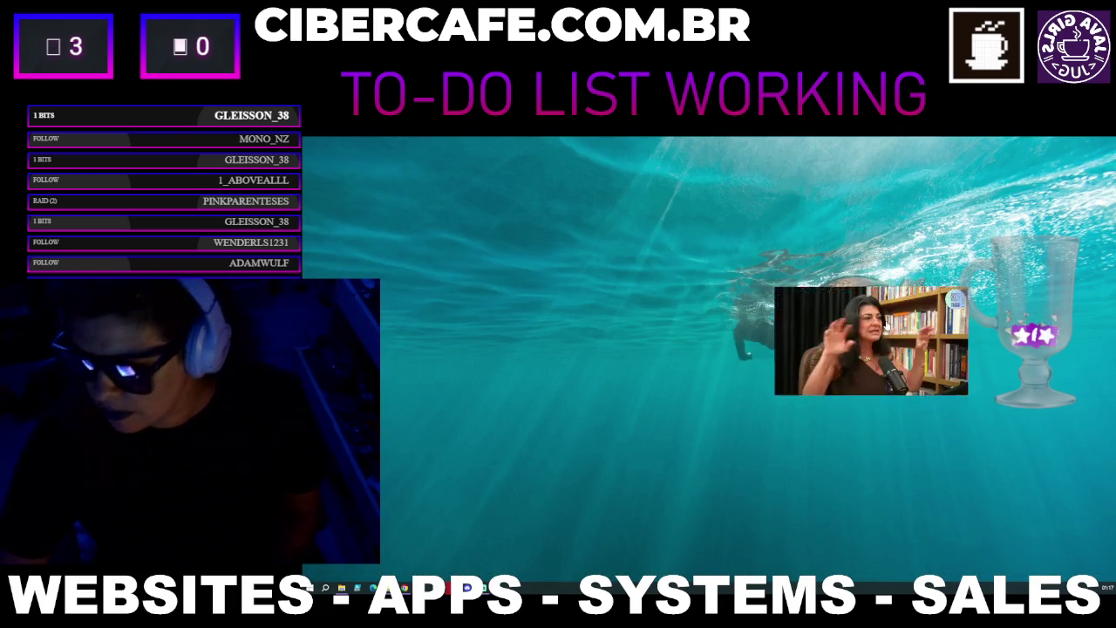
click(713, 281)
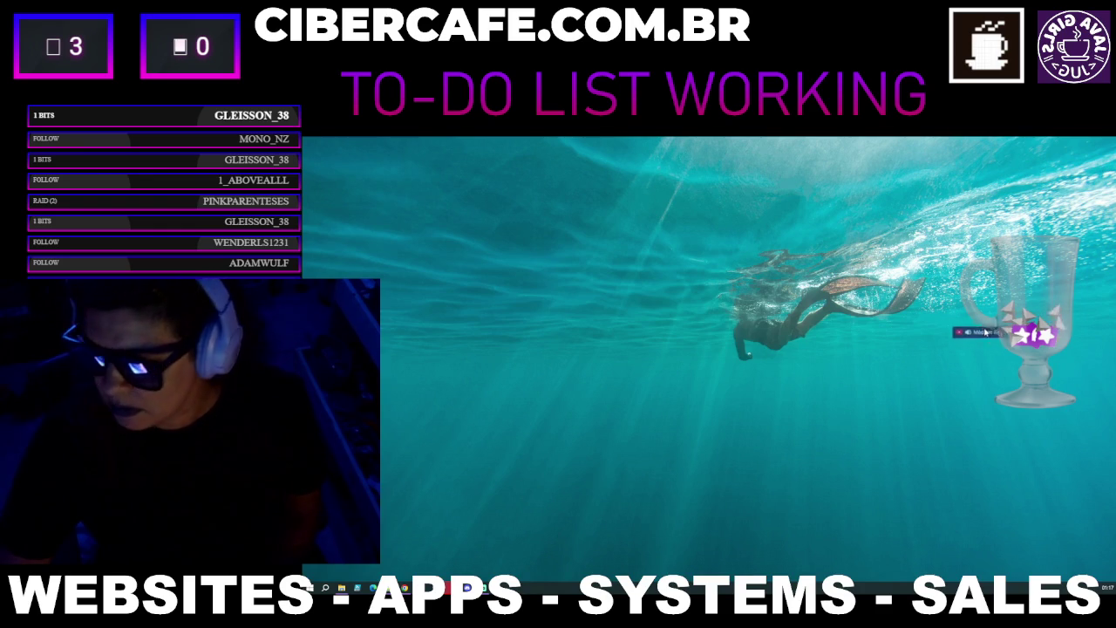
mouse_move(821, 329)
mouse_down()
mouse_move(688, 314)
mouse_move(610, 272)
mouse_up()
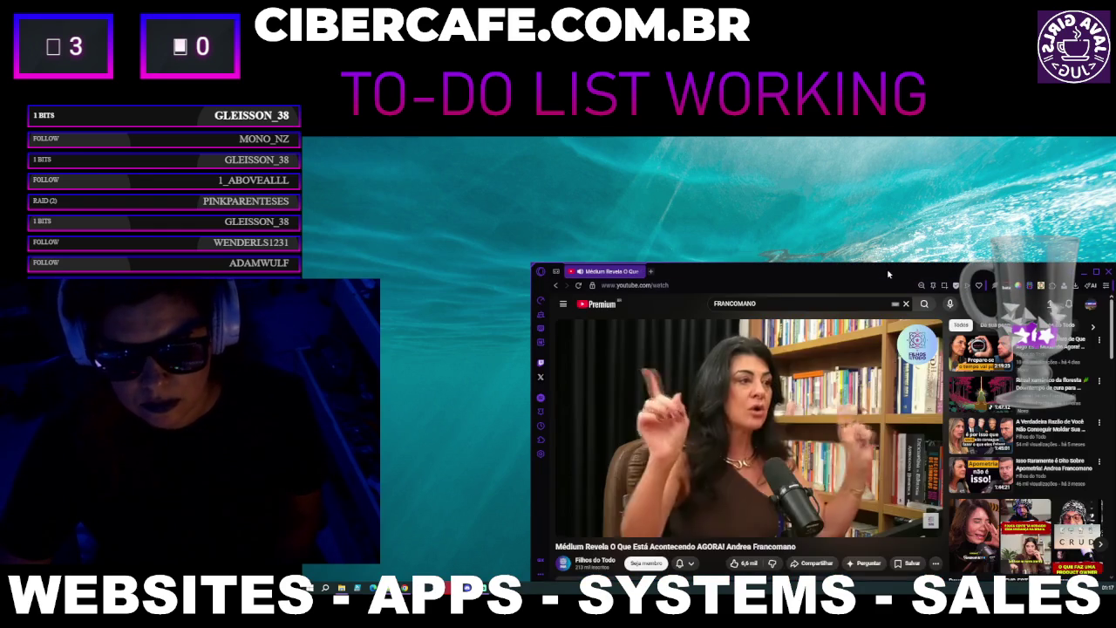
drag(880, 270, 691, 137)
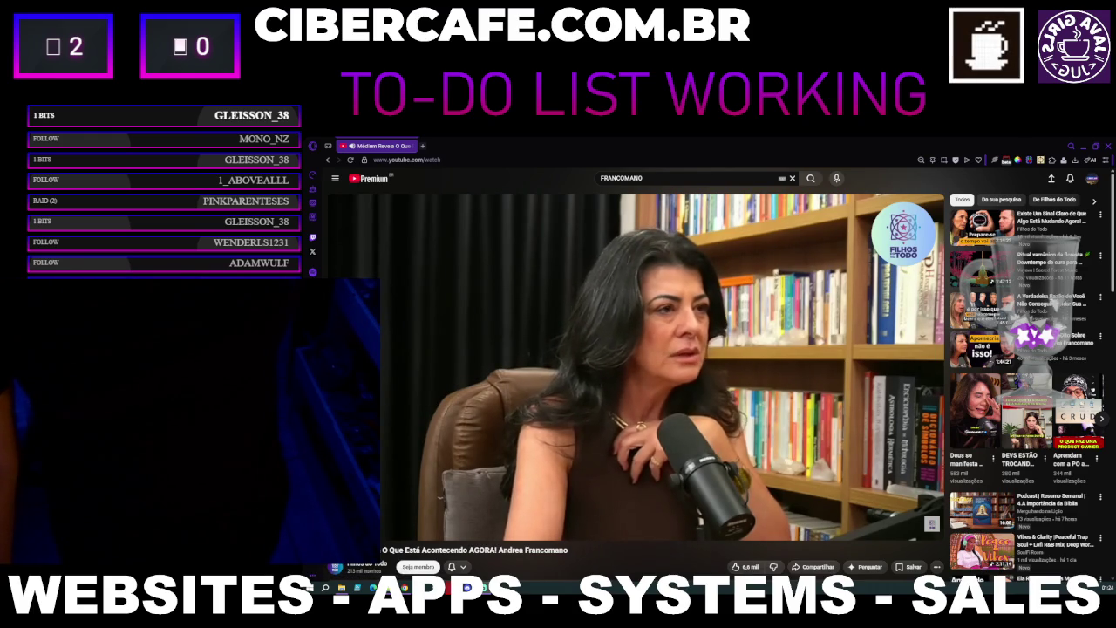
mouse_move(460, 587)
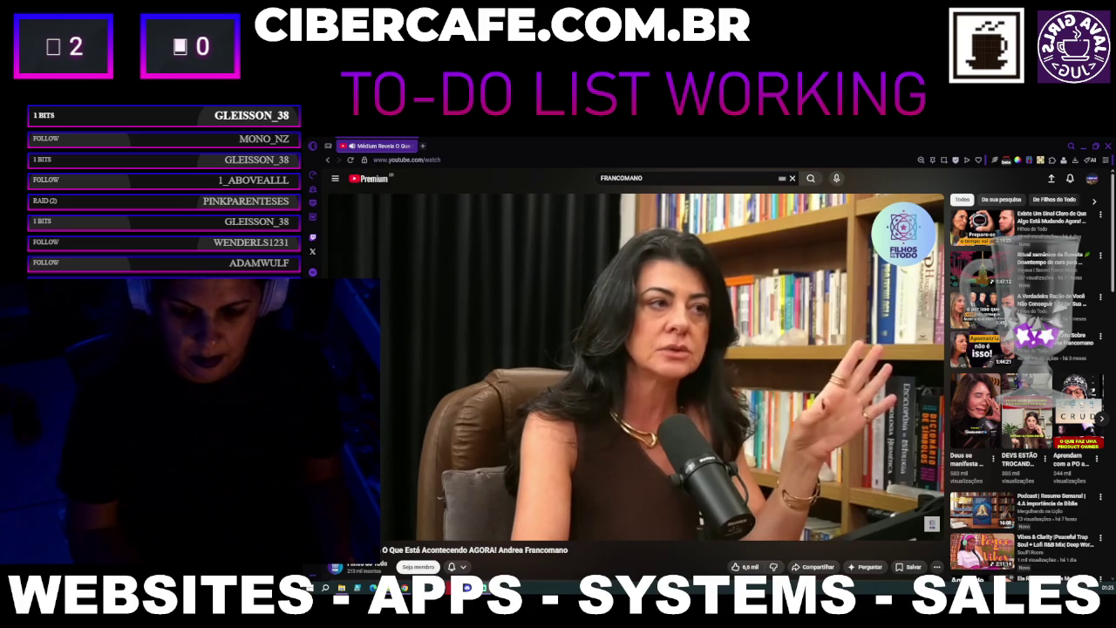
scroll(816, 462, down, 3)
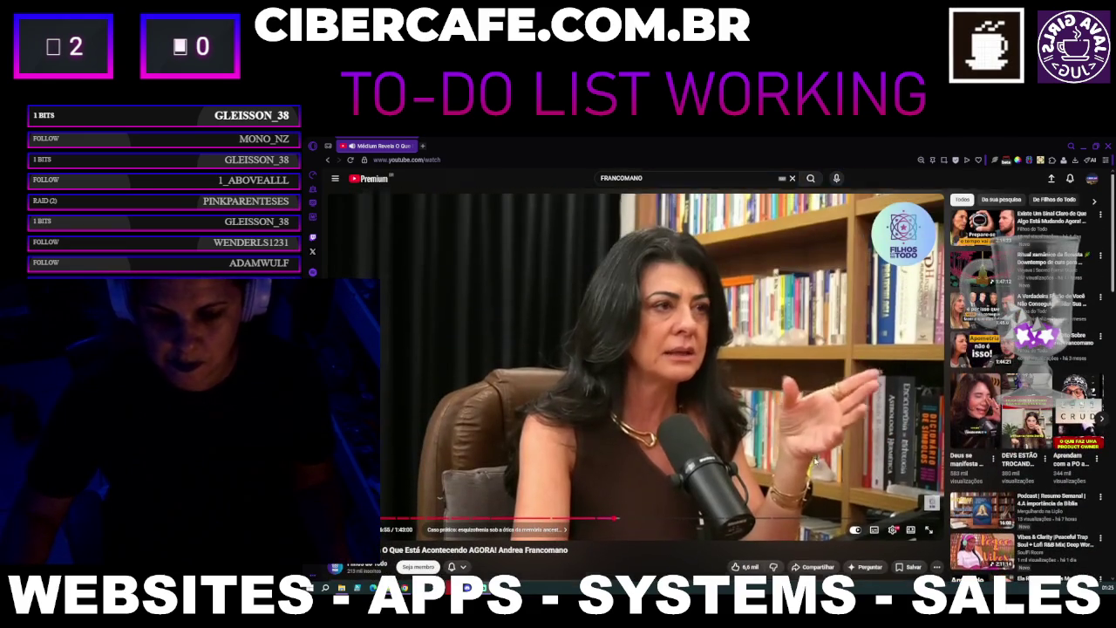
Search YouTube for 'FRANCOMANO helena'.
scroll(815, 462, up, 3)
click(650, 177)
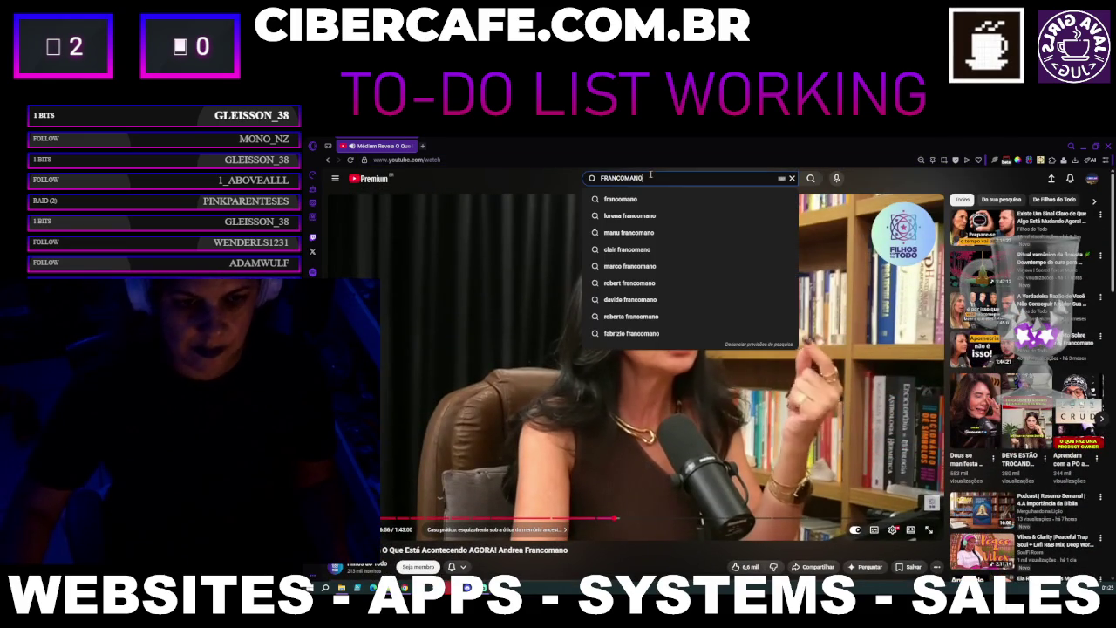
text( helena)
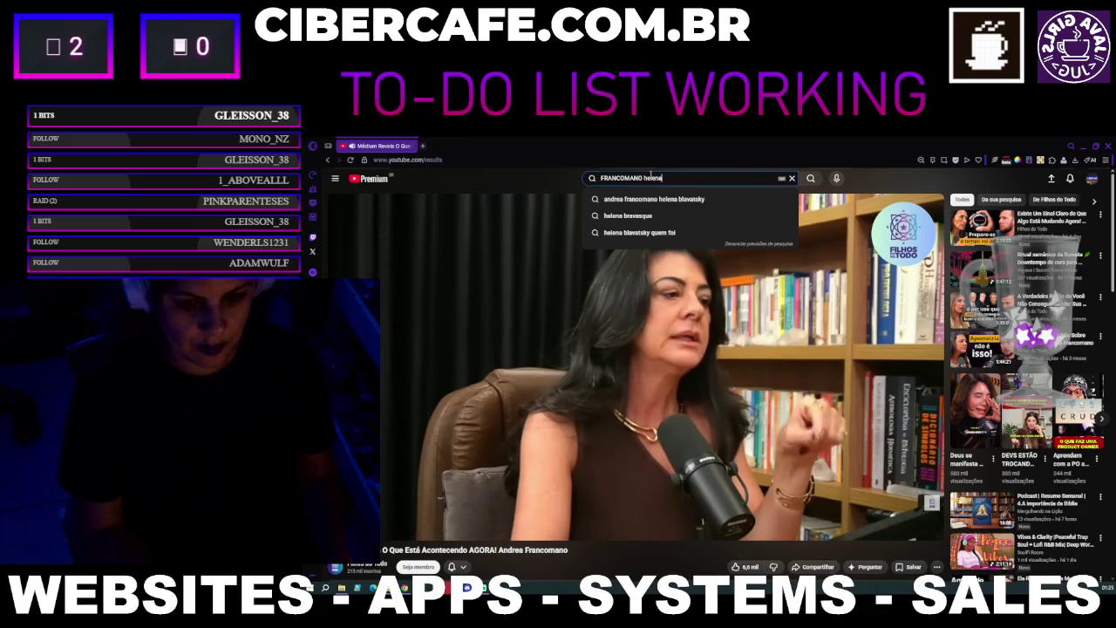
key(Return)
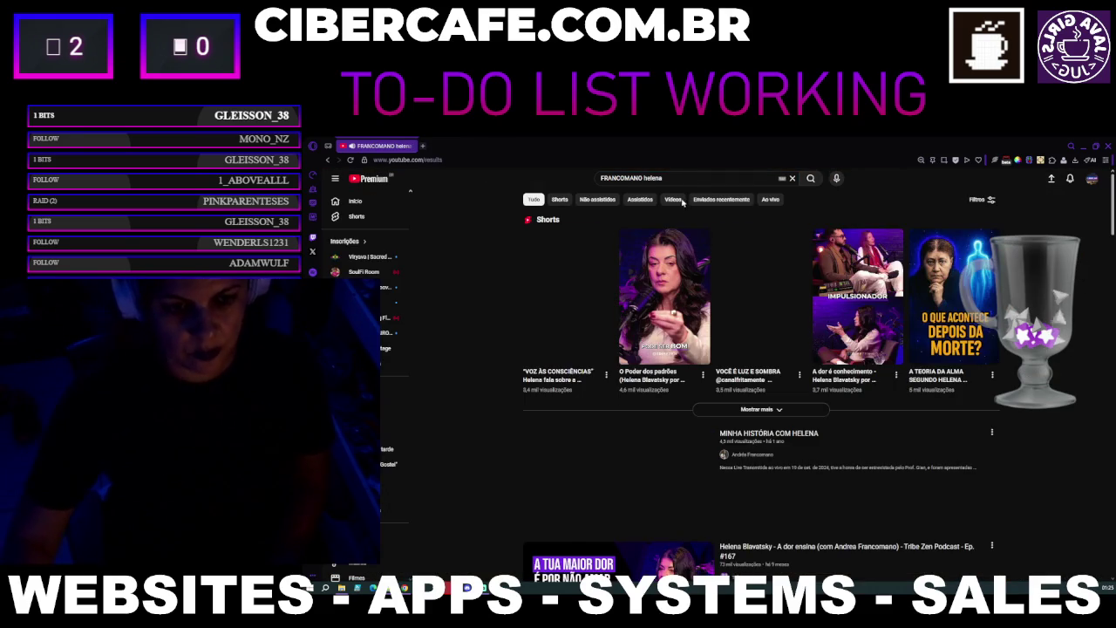
Play the 'VOZ da CONSCIÊNCIA de HELENA BLAVATSKY' video from the results.
scroll(776, 343, down, 3)
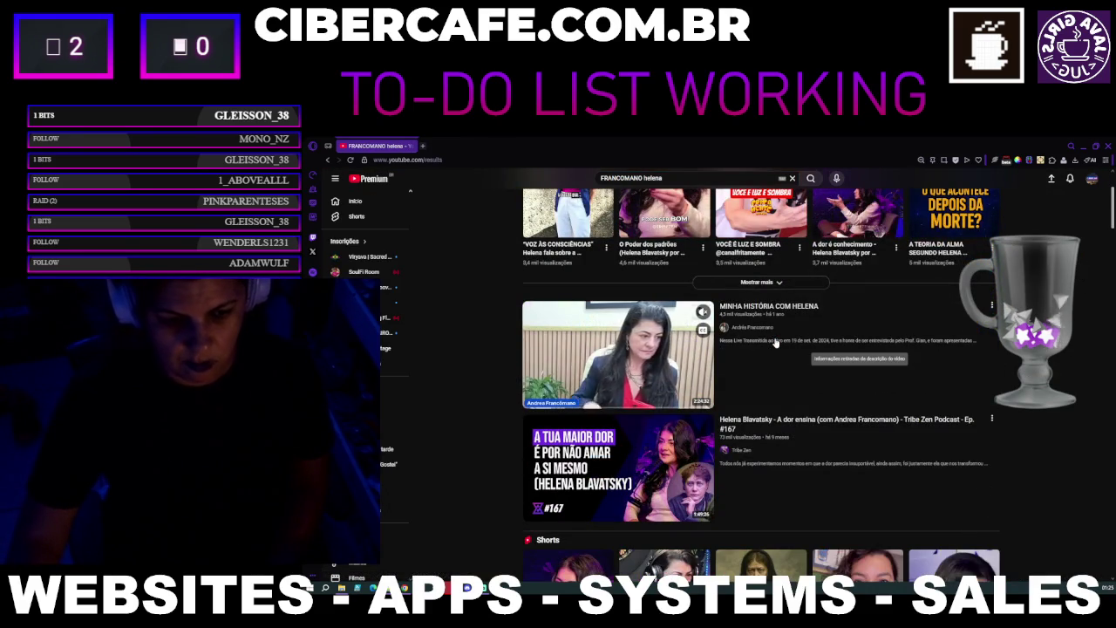
scroll(776, 343, down, 5)
scroll(777, 343, down, 3)
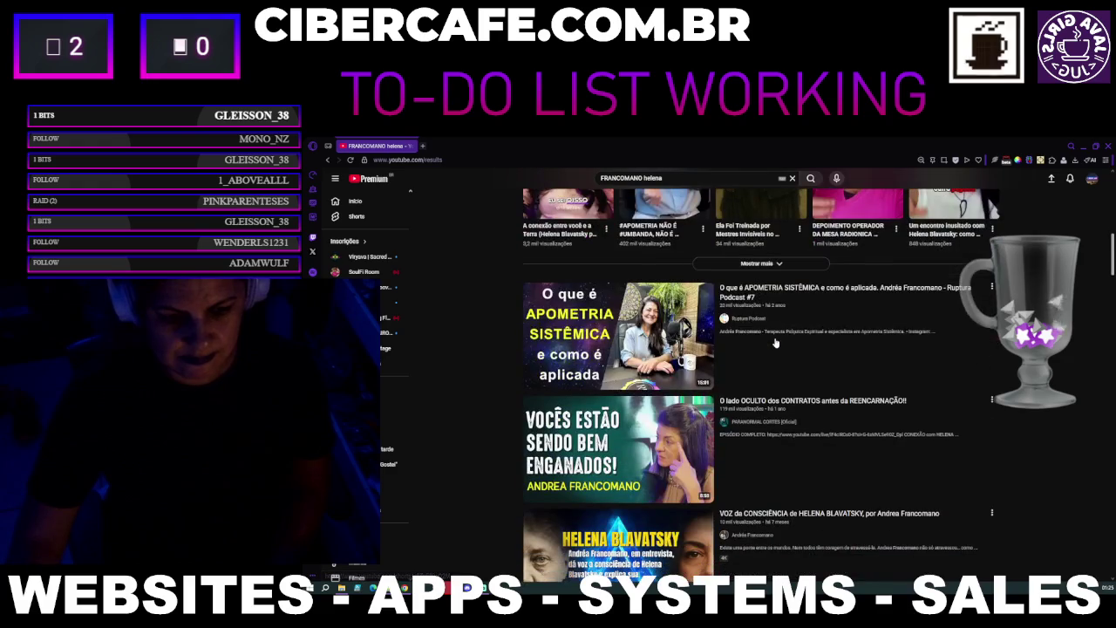
scroll(776, 343, down, 3)
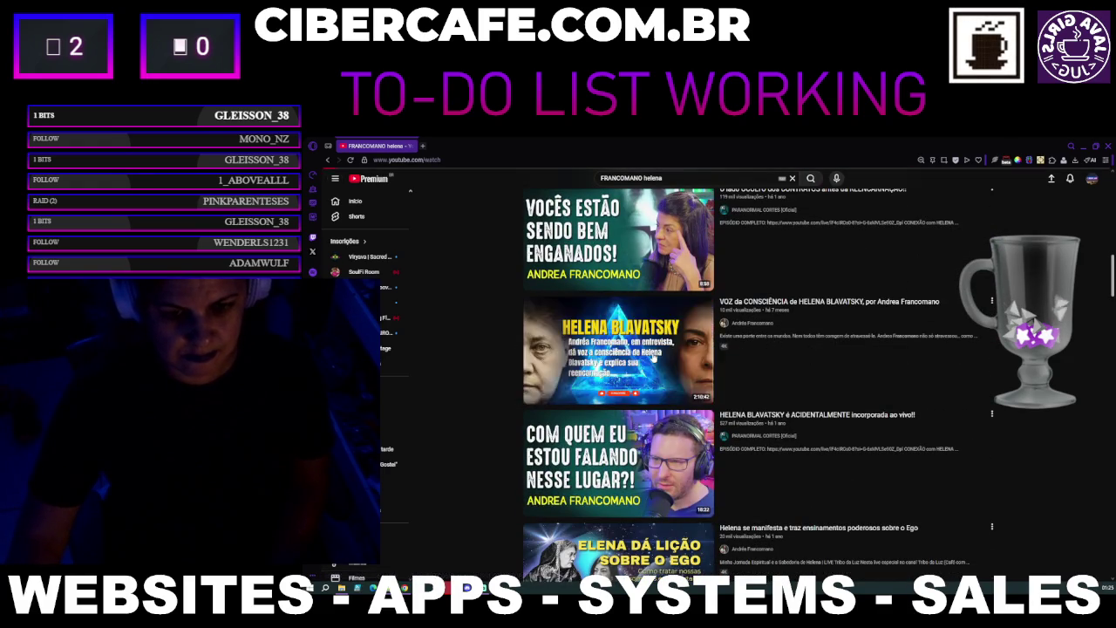
click(653, 357)
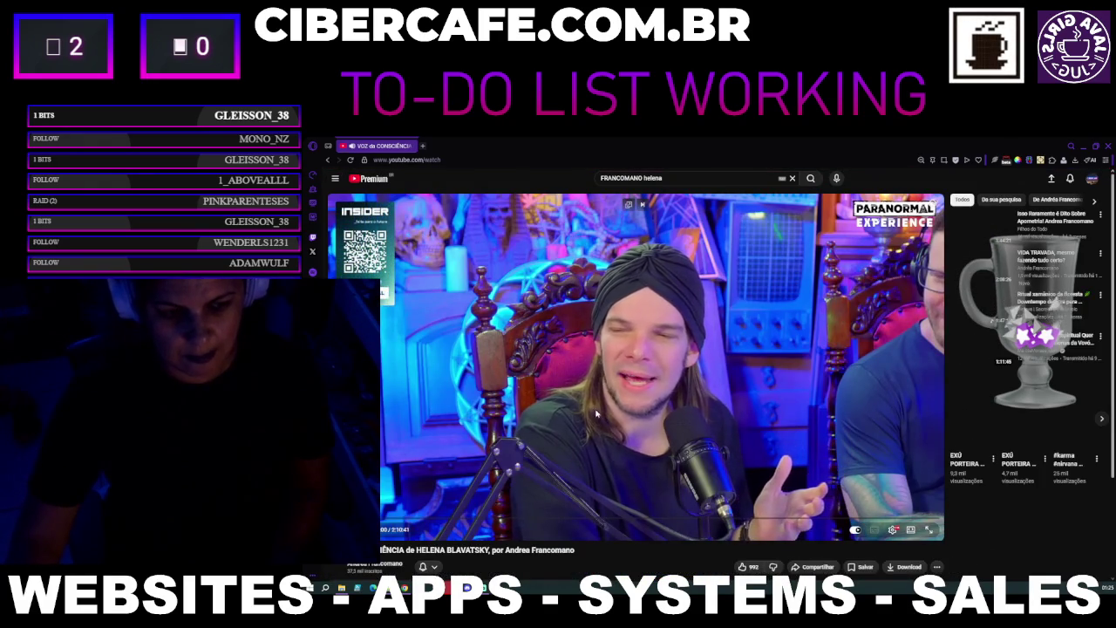
Move the 'IA pra Devs' ChatGPT tab beside YouTube and pop the Helena Blavatsky video into a floating player.
triple_click(578, 551)
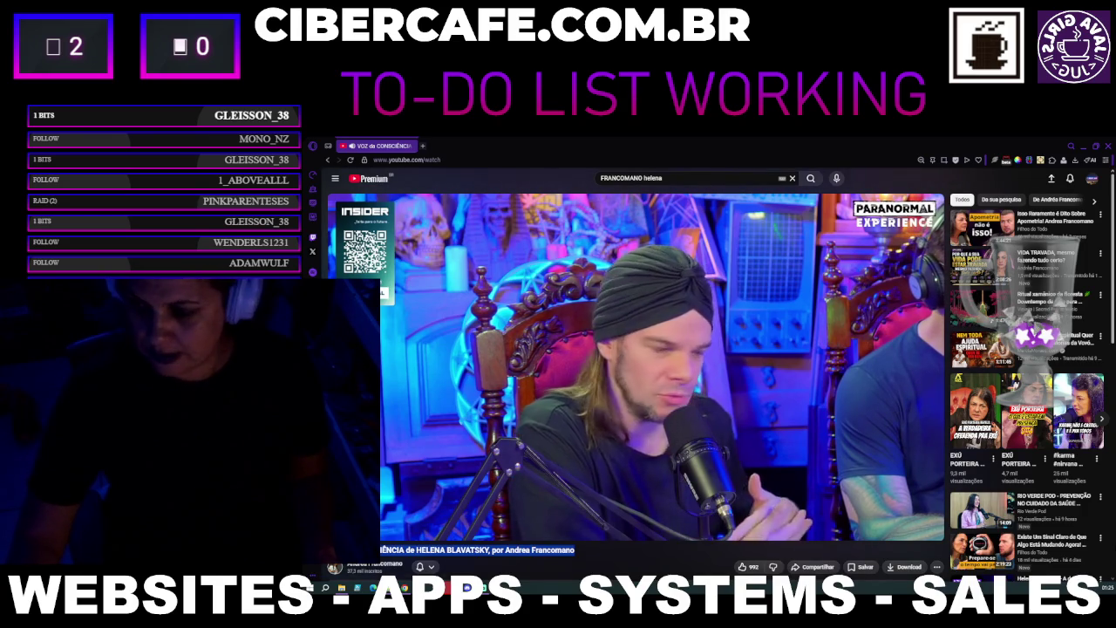
key(alt+Tab)
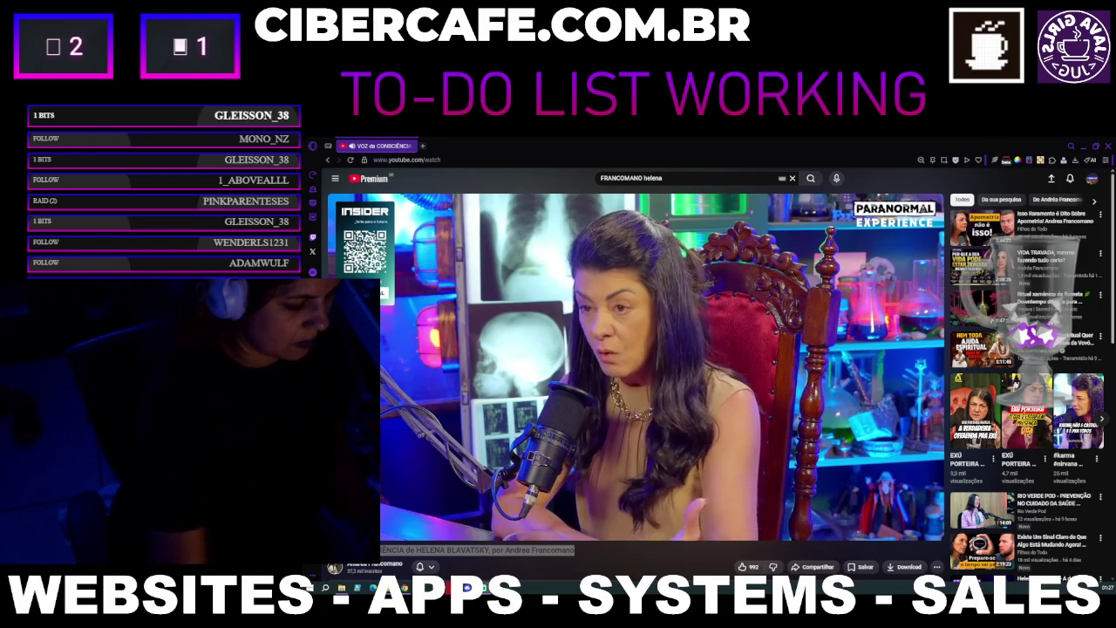
mouse_move(523, 515)
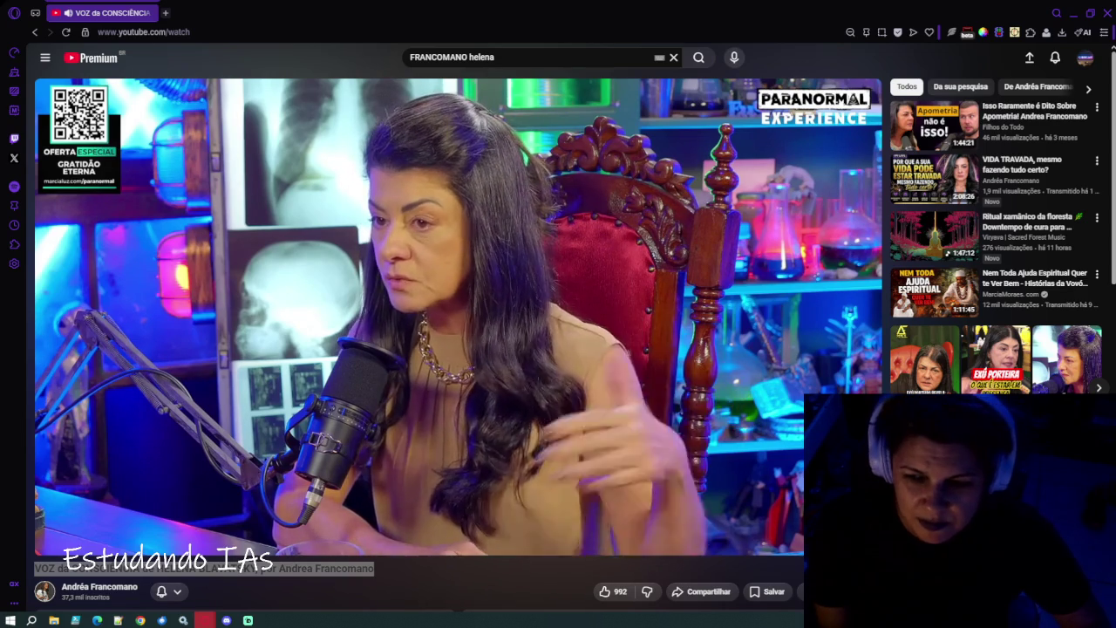
drag(375, 18, 205, 17)
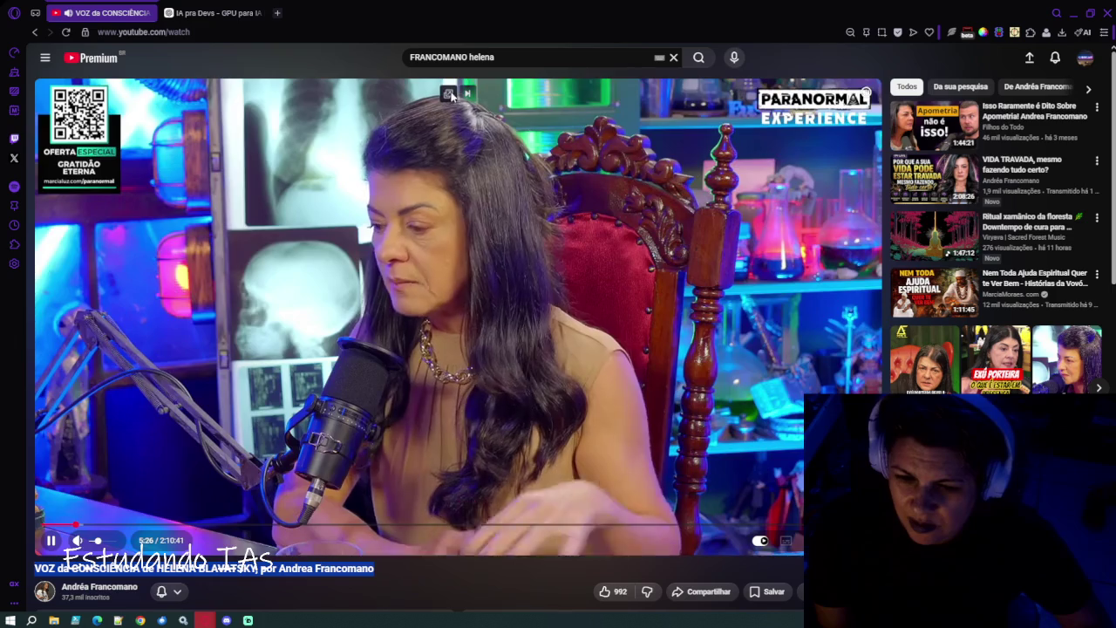
click(450, 96)
click(214, 12)
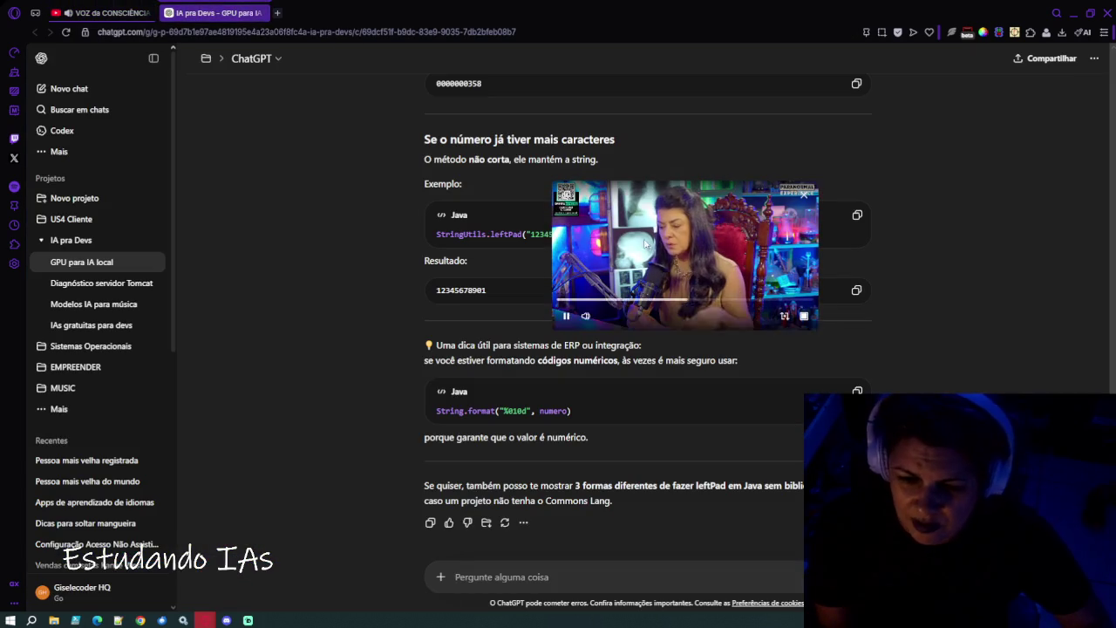
Enlarge the floating video, collapse IA pra Devs, and open the EMPREENDER project.
mouse_move(558, 328)
mouse_down()
mouse_move(475, 462)
mouse_move(224, 529)
mouse_move(212, 515)
mouse_up()
mouse_move(549, 364)
mouse_down()
mouse_move(811, 273)
mouse_move(771, 252)
mouse_up()
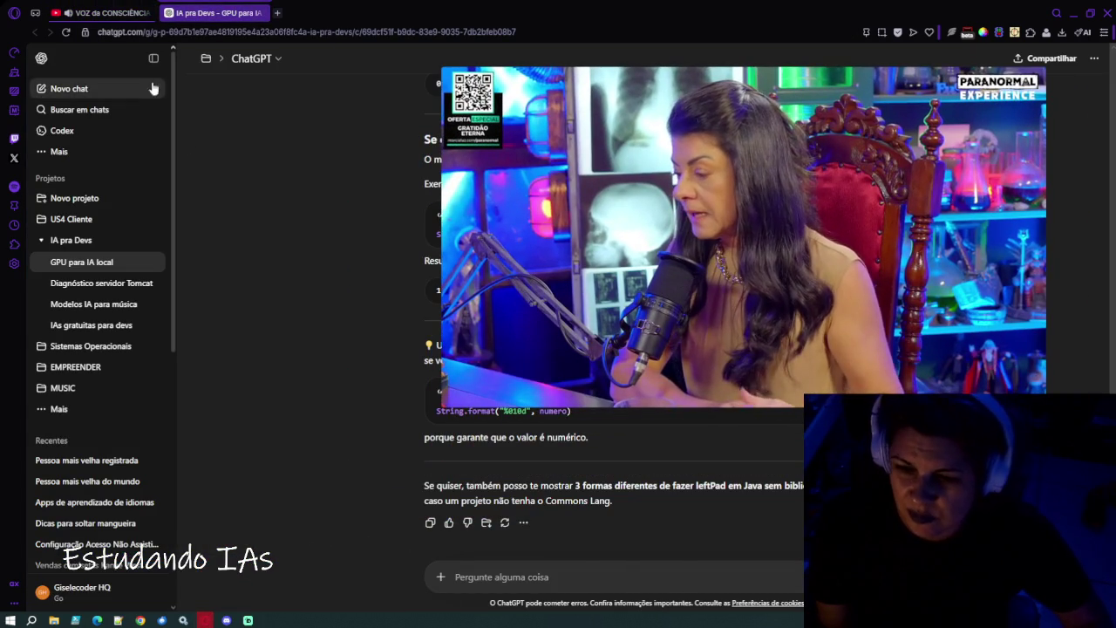
click(33, 241)
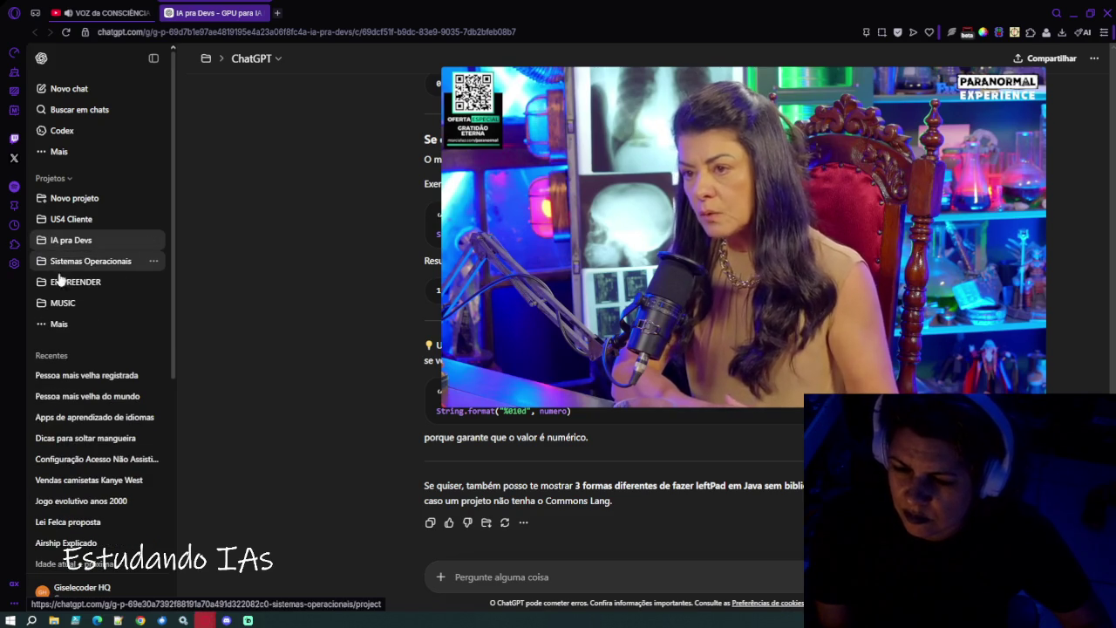
click(64, 284)
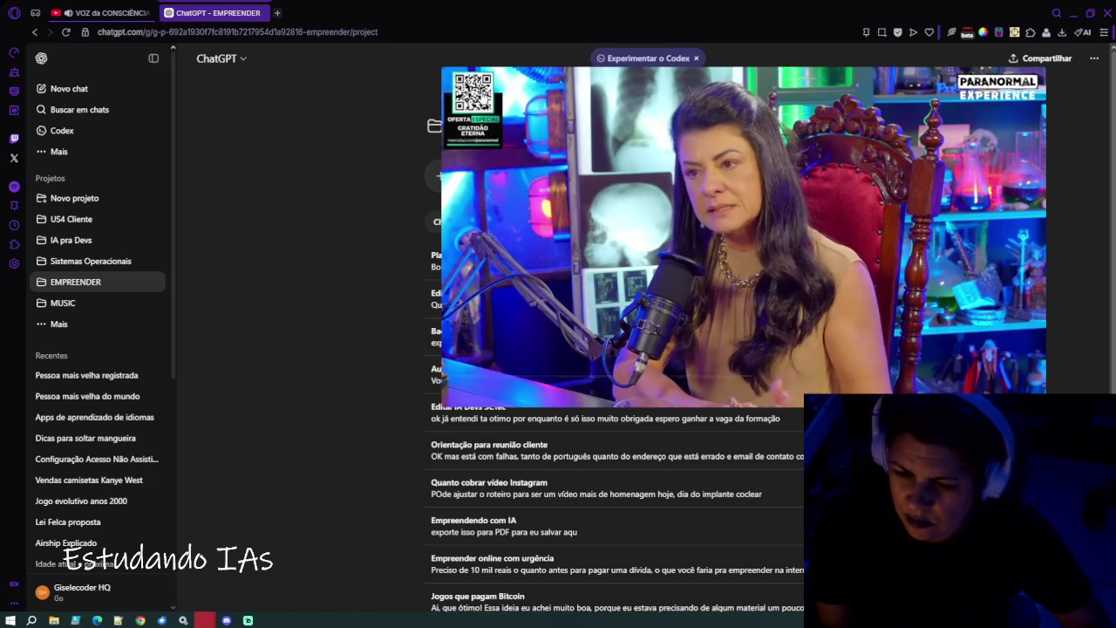
mouse_move(658, 173)
mouse_move(688, 183)
mouse_down()
mouse_move(680, 171)
mouse_move(285, 105)
mouse_move(281, 127)
mouse_move(289, 142)
mouse_move(610, 287)
mouse_move(730, 372)
mouse_move(728, 384)
mouse_up()
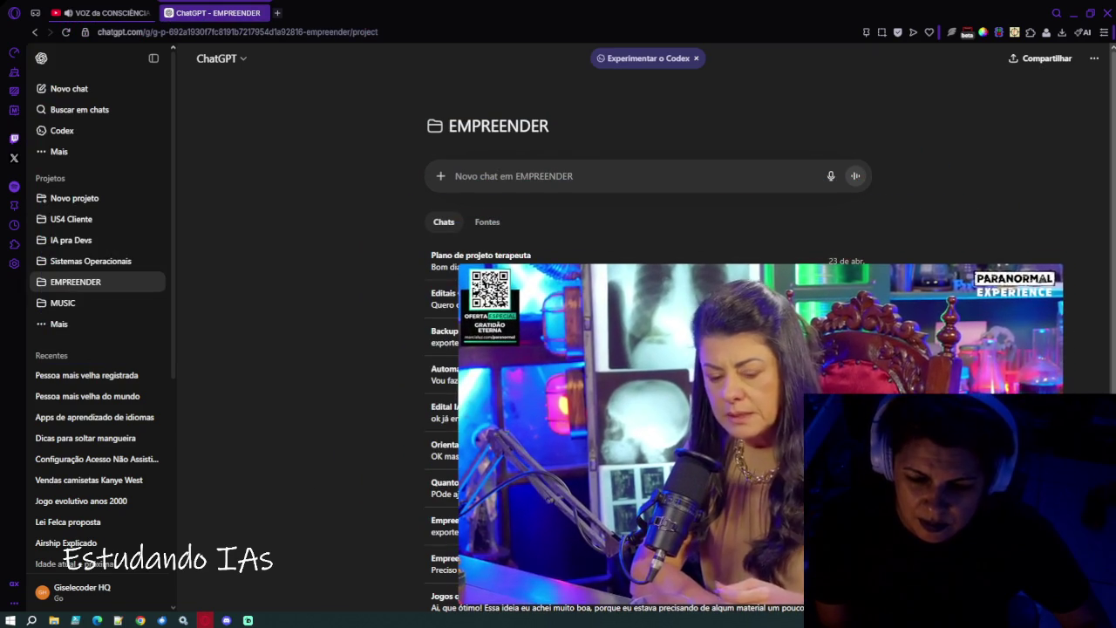
Open the 'Plano de projeto terapeuta' chat, hide the sidebar and zoom to 125%.
click(450, 255)
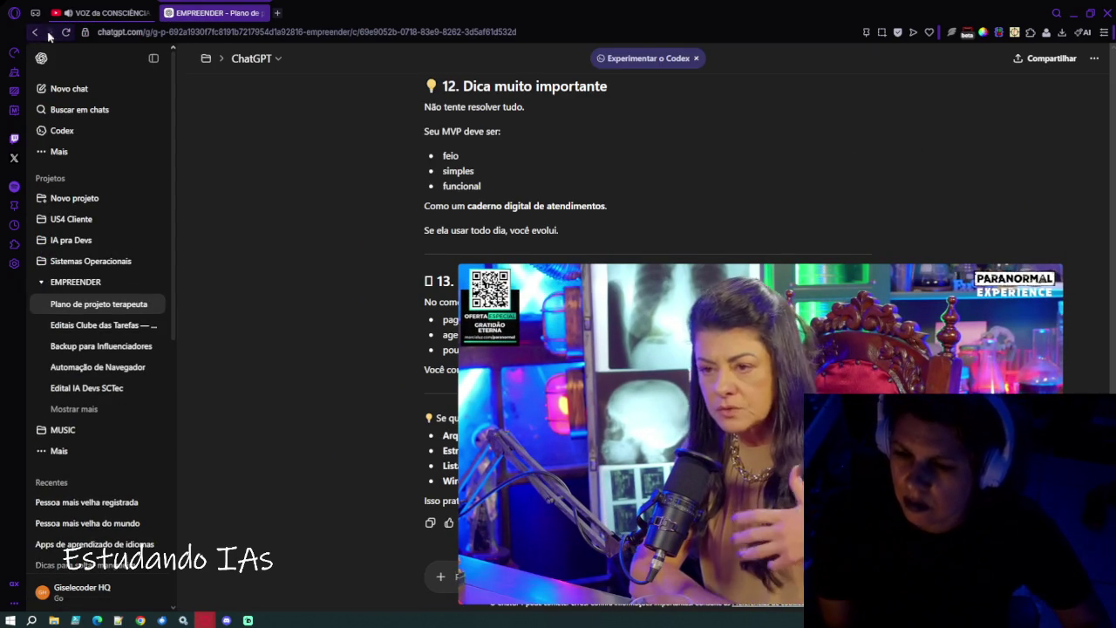
click(154, 57)
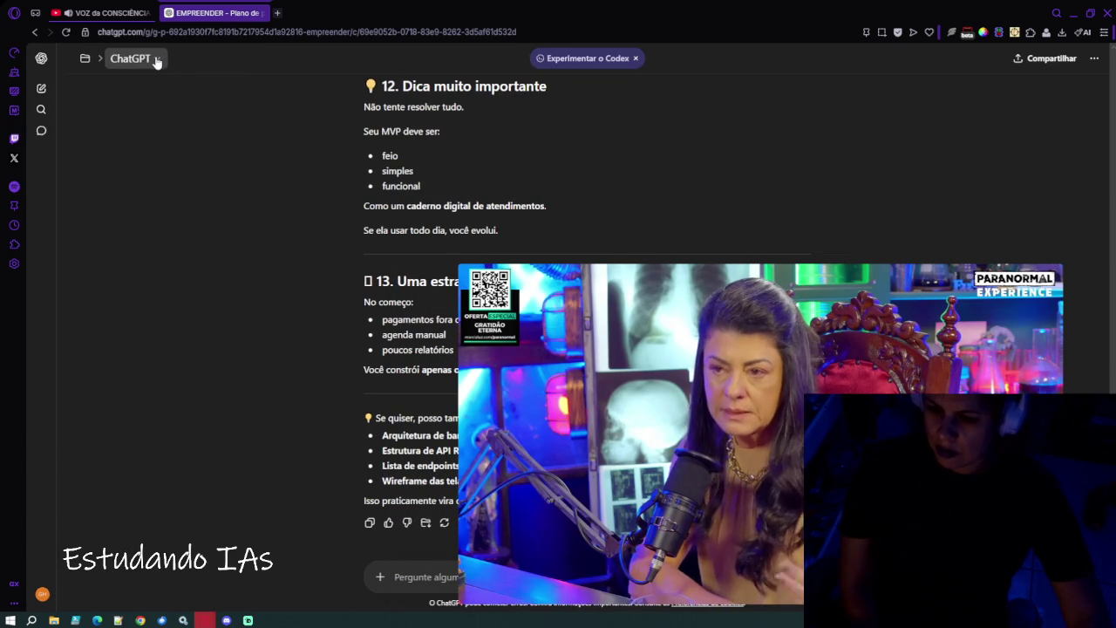
mouse_move(674, 285)
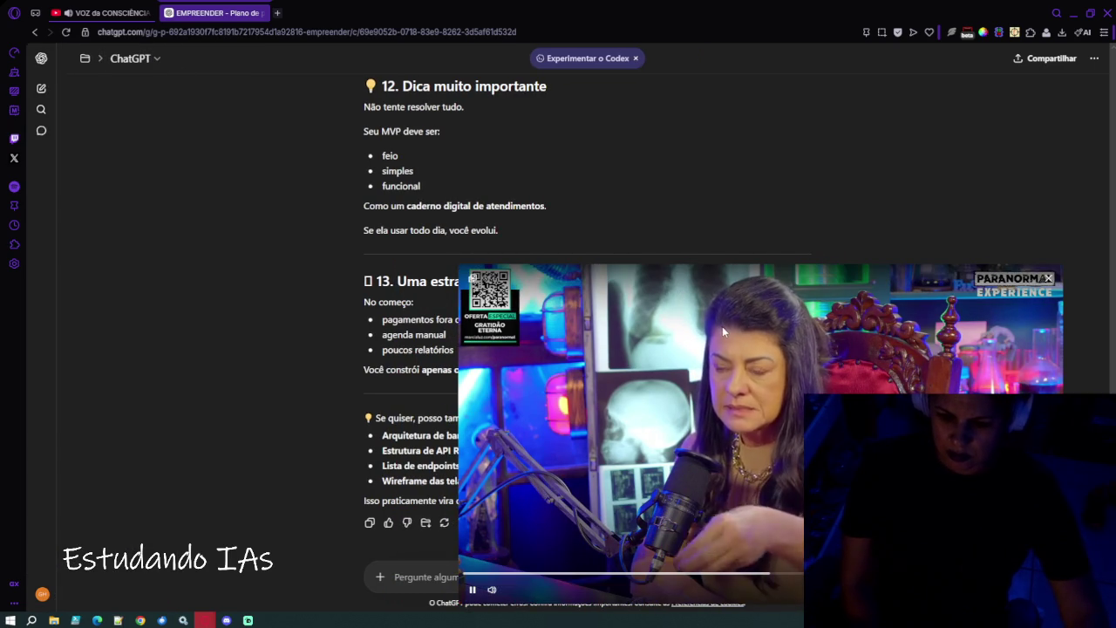
key(ctrl+plus)
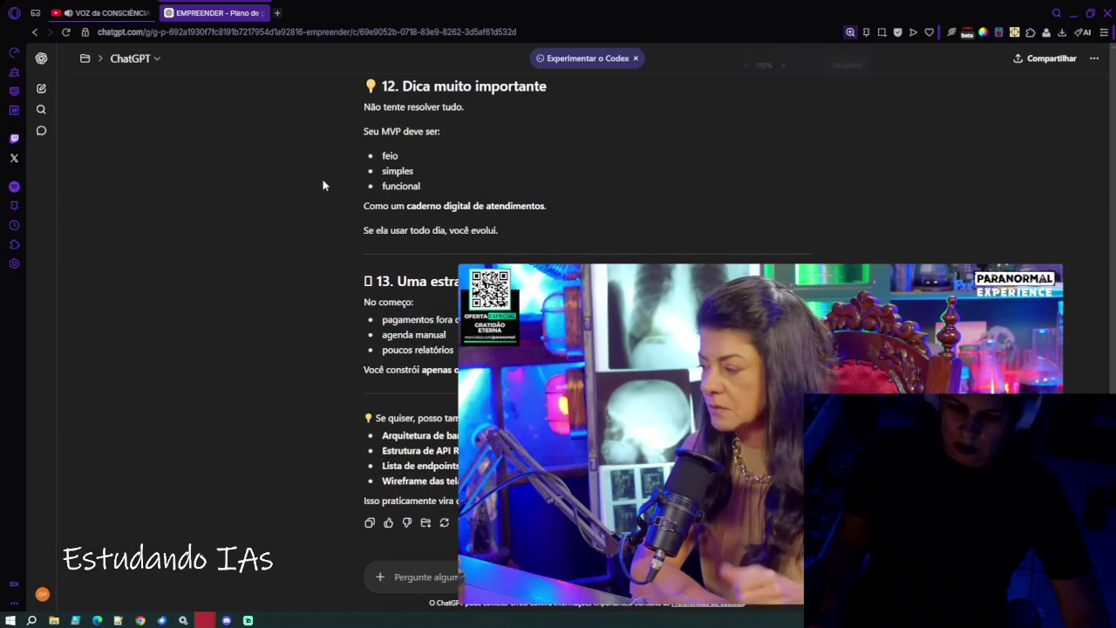
key(ctrl+plus)
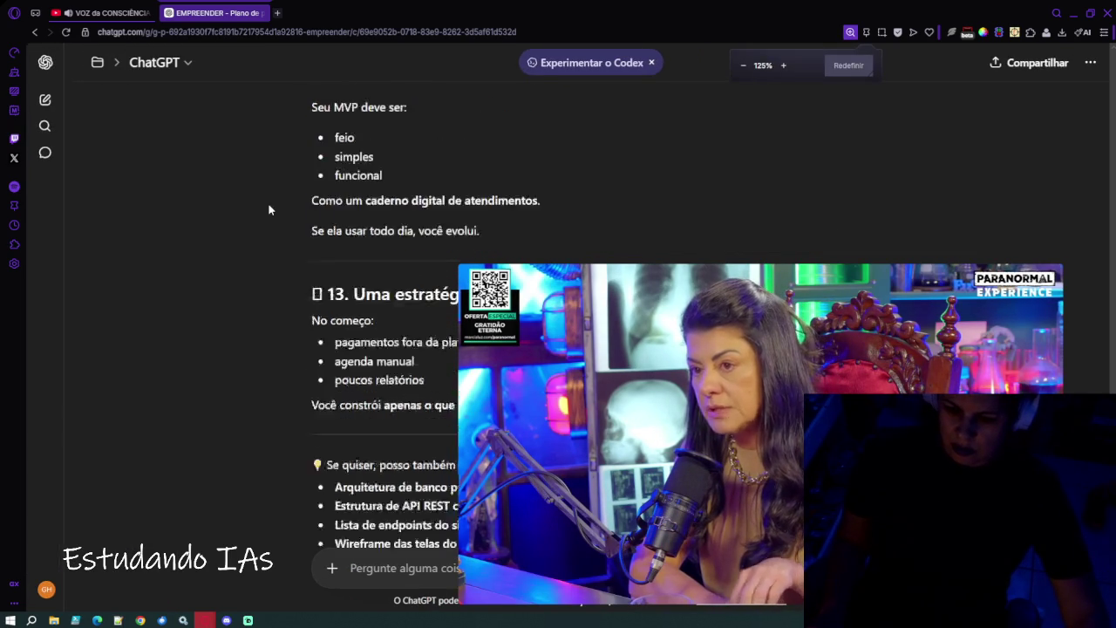
scroll(268, 207, up, 10)
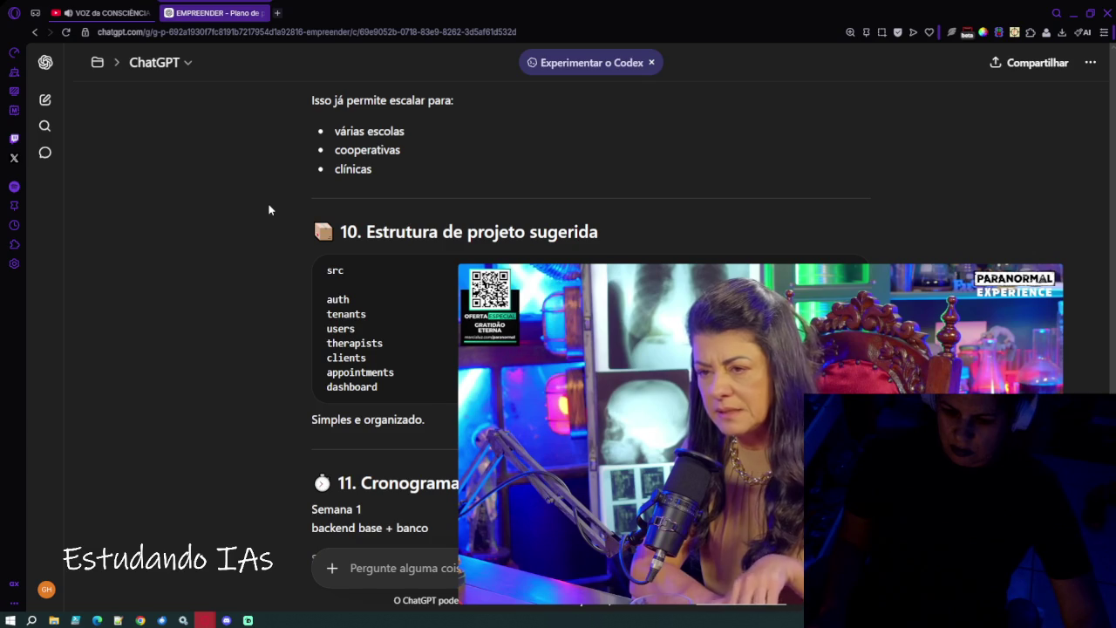
scroll(268, 210, down, 10)
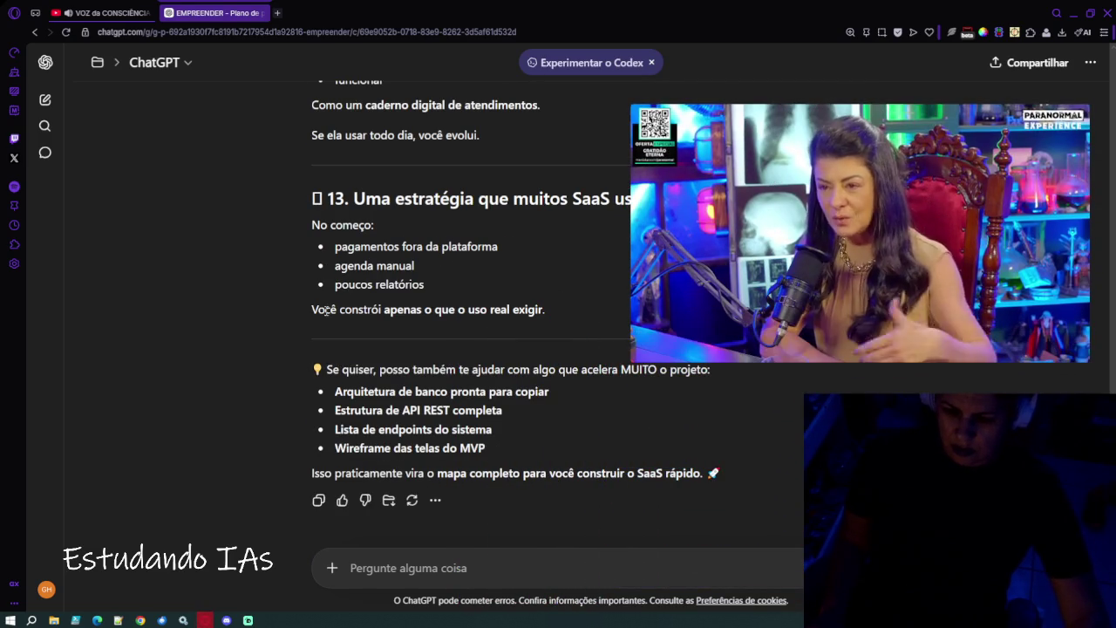
click(1090, 15)
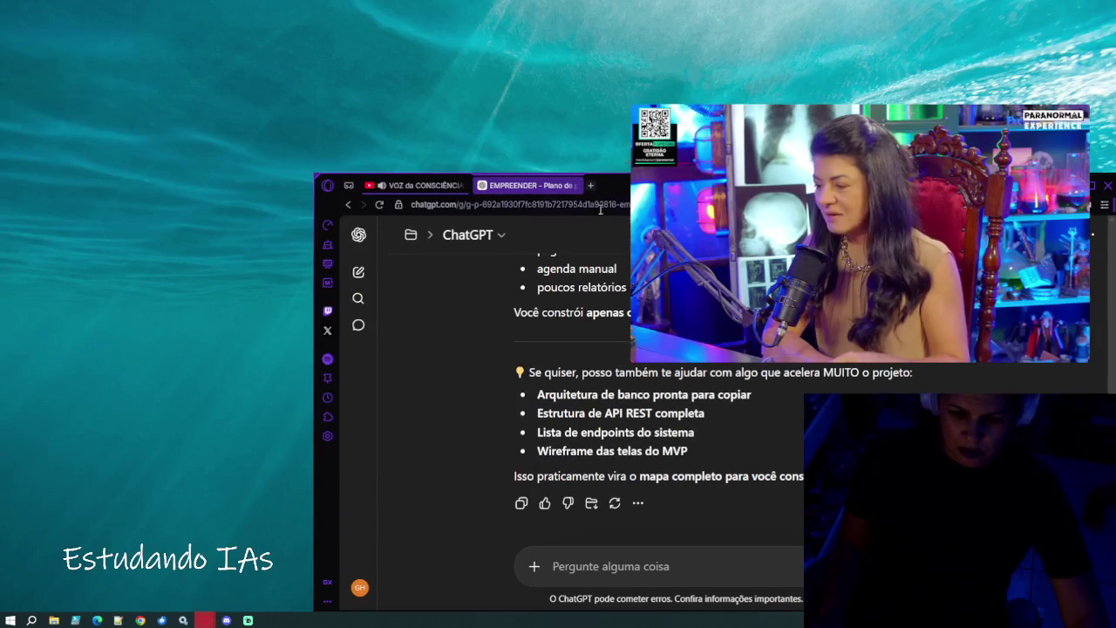
Move the browser to the top-left, resize it taller and narrower, and reposition the floating video.
drag(613, 181, 298, 18)
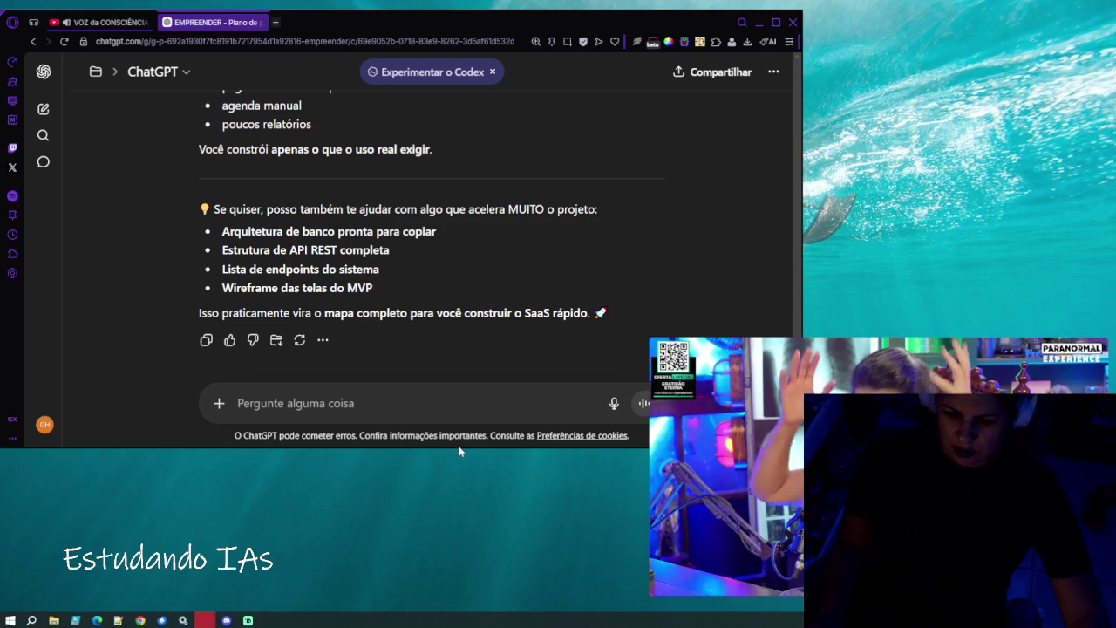
drag(459, 446, 436, 597)
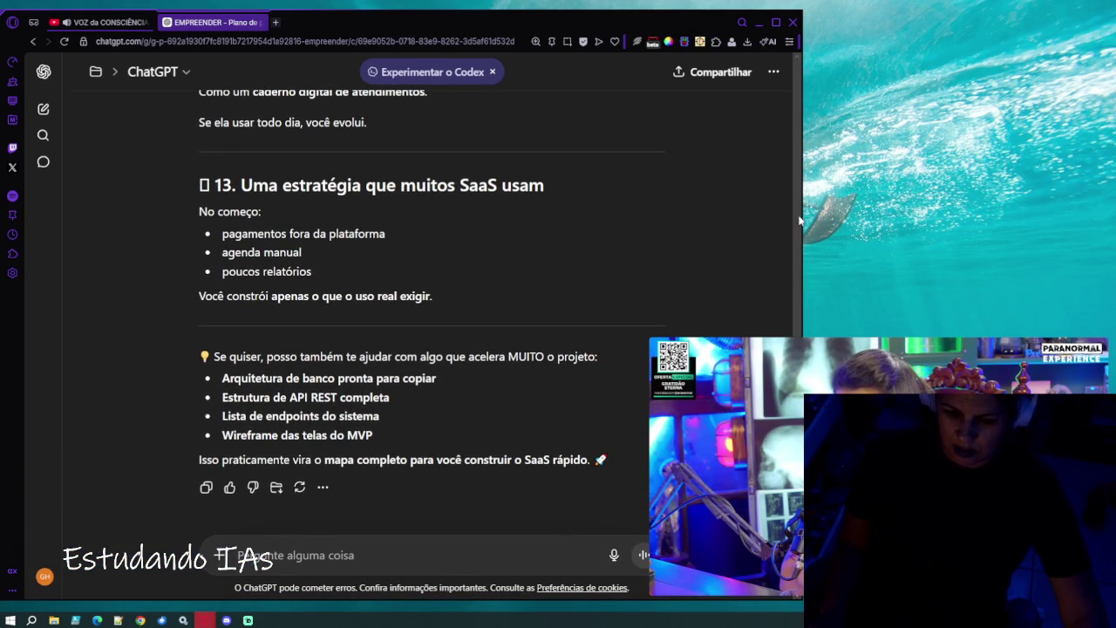
drag(800, 214, 661, 215)
mouse_move(852, 371)
mouse_down()
mouse_move(840, 287)
mouse_move(857, 204)
mouse_up()
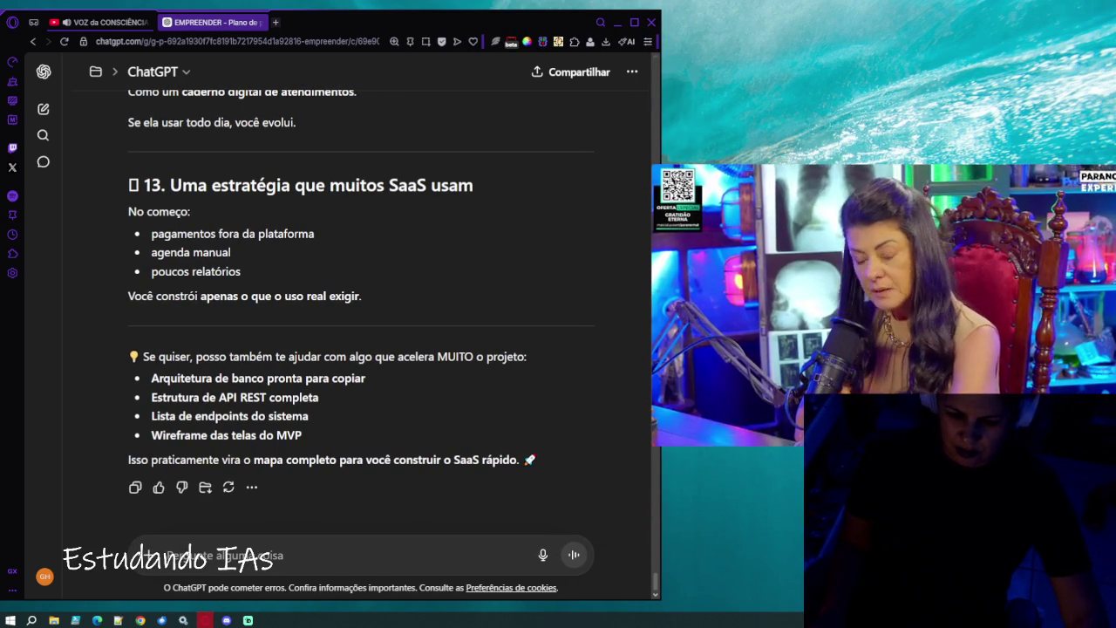
mouse_move(857, 205)
mouse_down()
mouse_move(807, 223)
mouse_move(817, 224)
mouse_up()
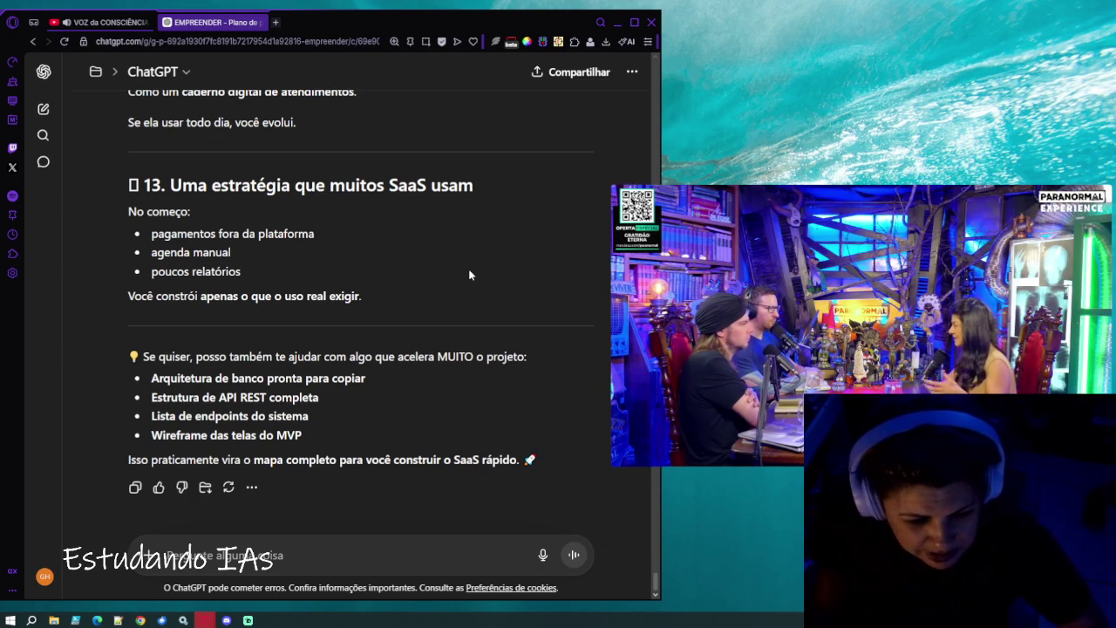
mouse_move(944, 236)
mouse_move(884, 314)
mouse_down()
mouse_move(883, 160)
mouse_move(883, 203)
mouse_up()
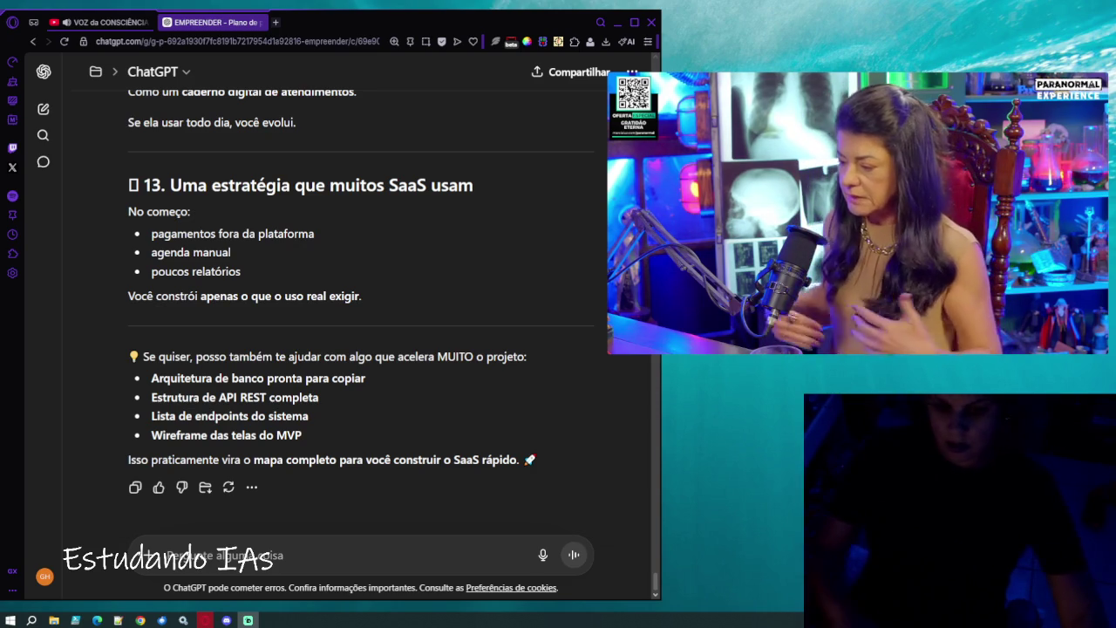
mouse_move(691, 343)
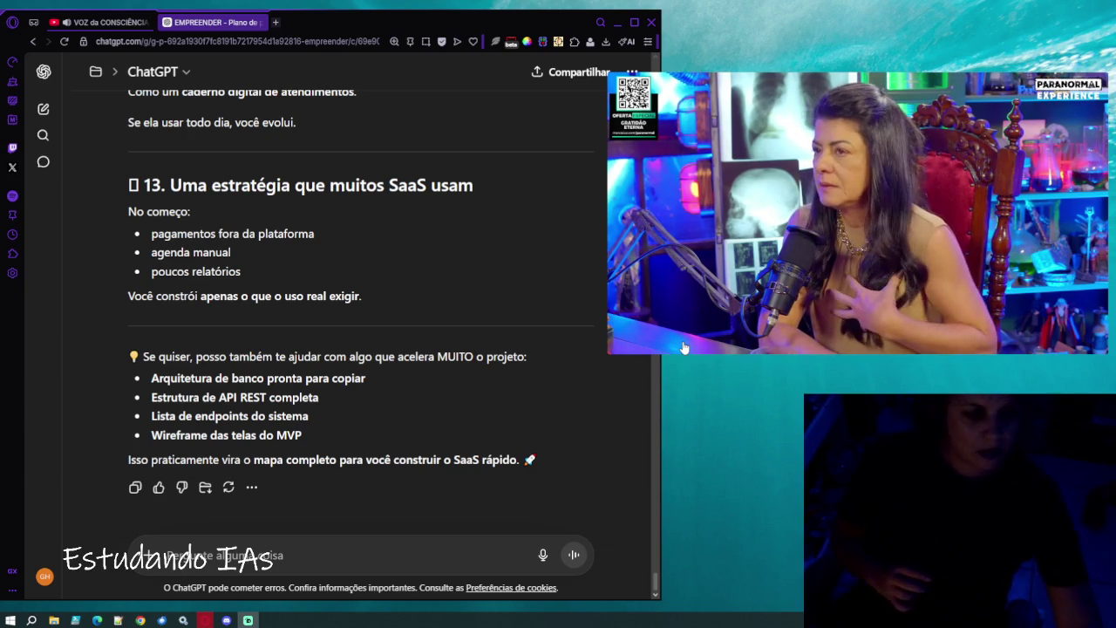
mouse_move(873, 250)
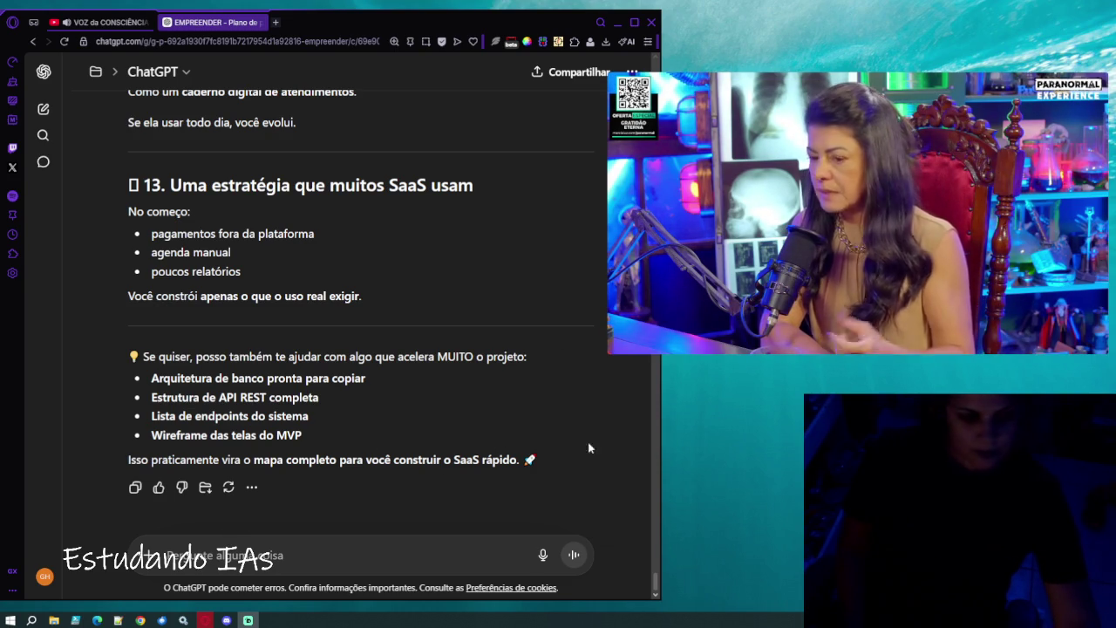
mouse_move(958, 248)
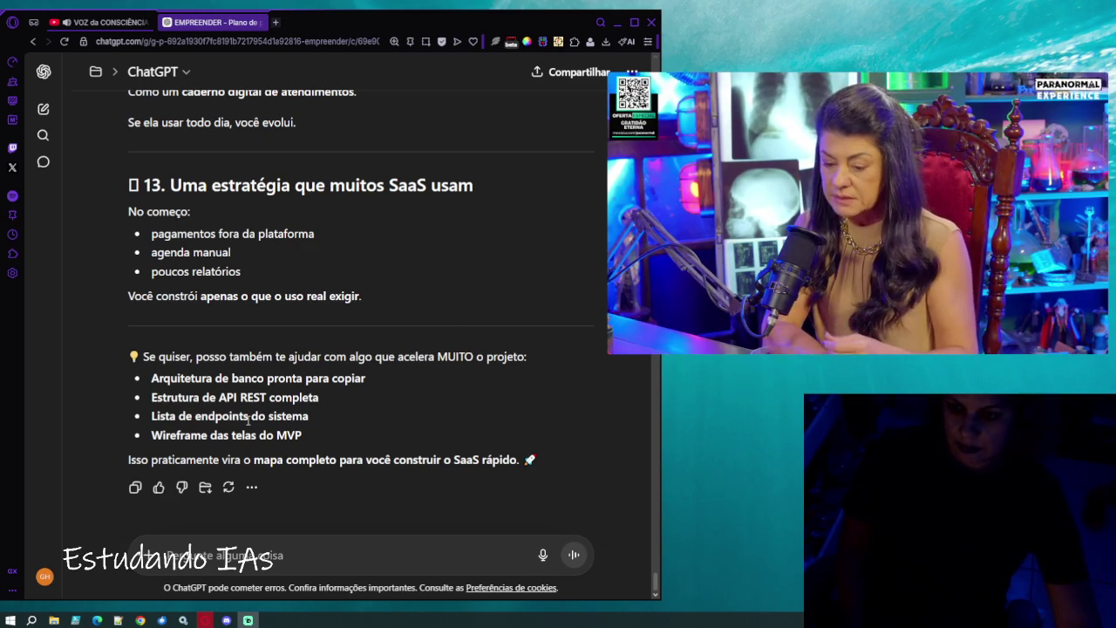
Draft a follow-up asking which questions to revisit about the SaaS idea.
scroll(259, 435, up, 2)
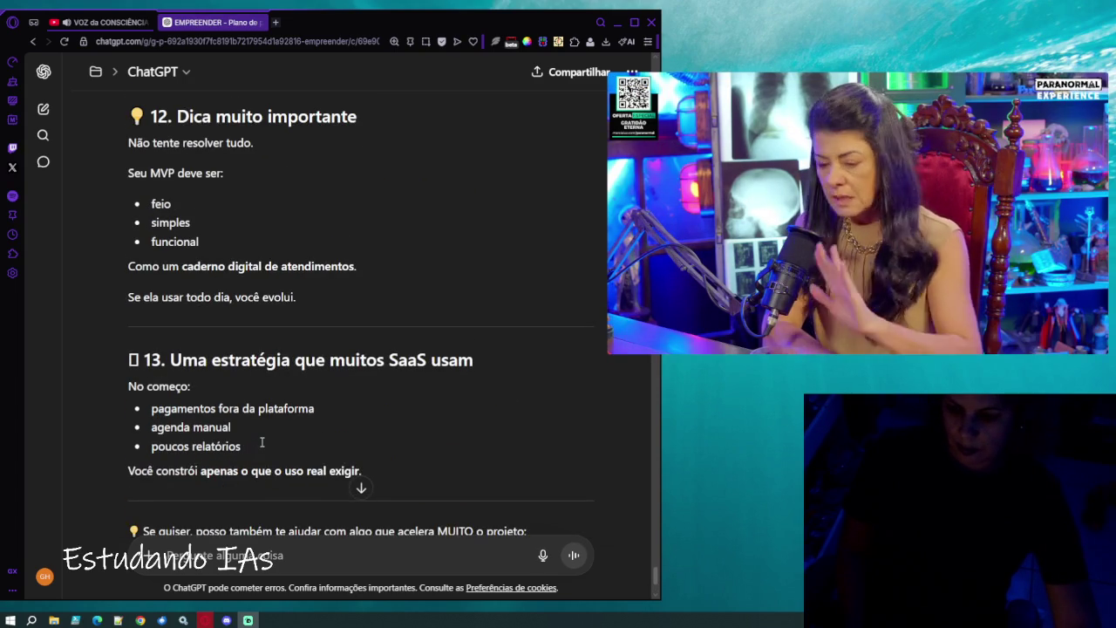
scroll(260, 442, up, 4)
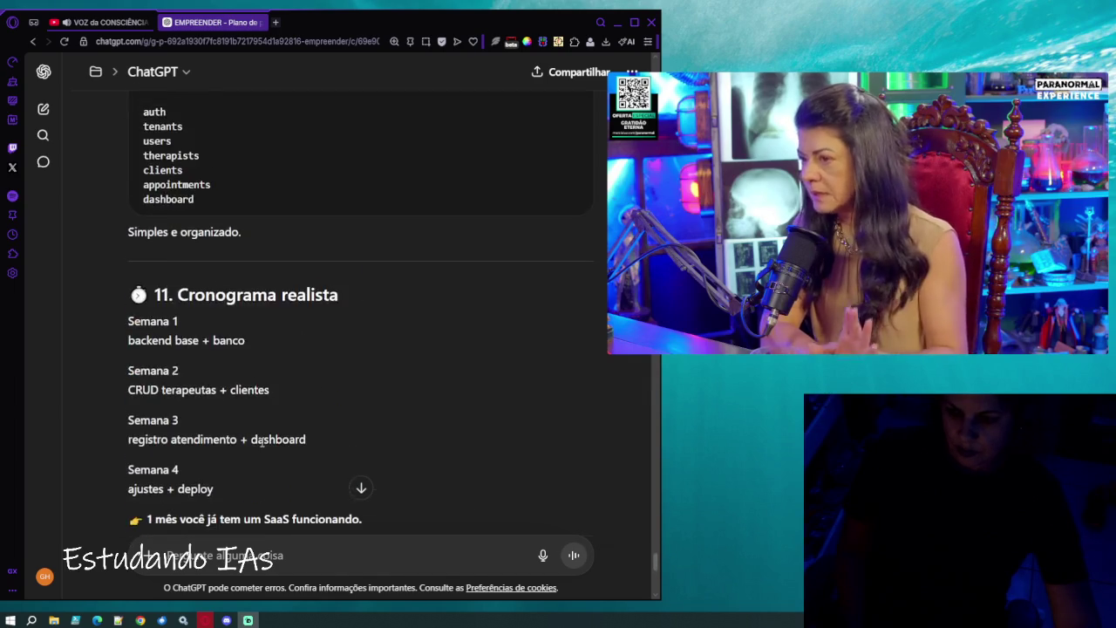
scroll(262, 442, down, 2)
scroll(262, 442, down, 4)
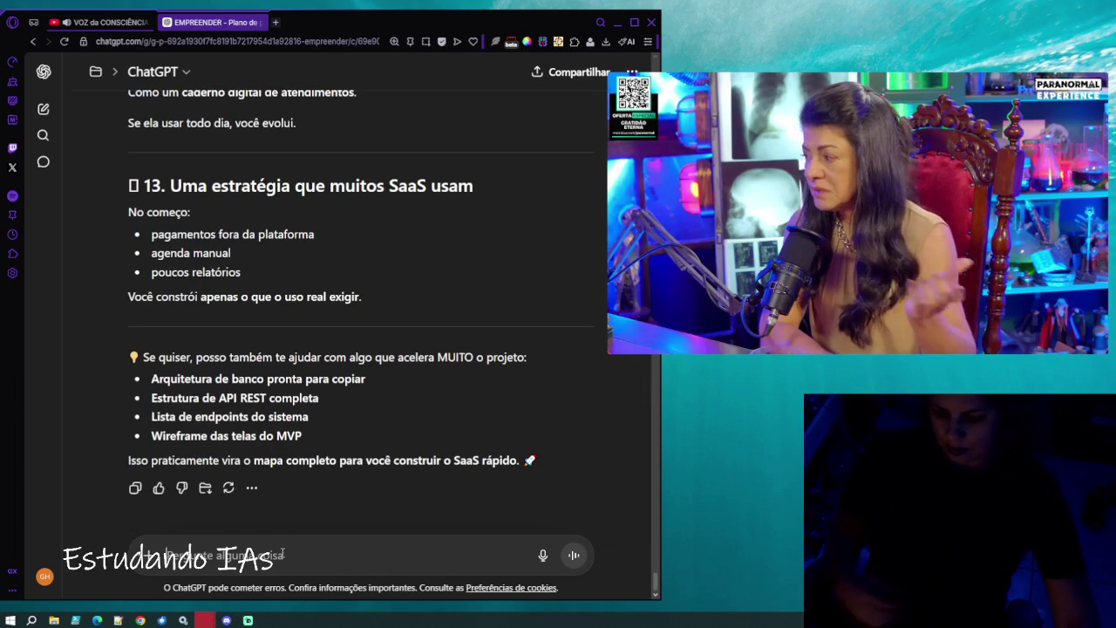
text(todos)
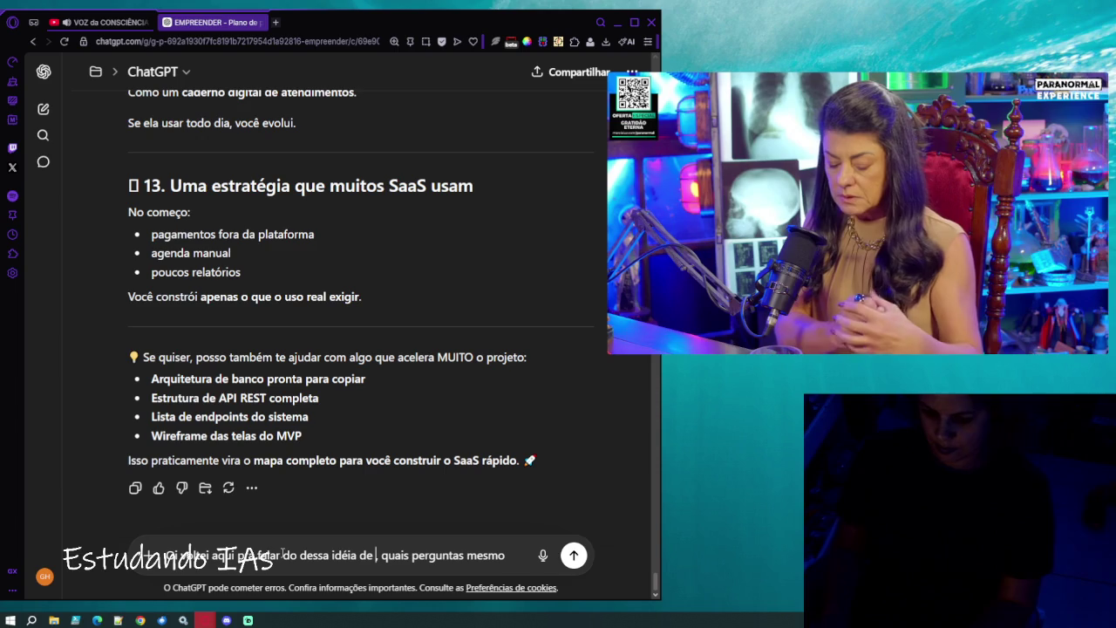
text(s)
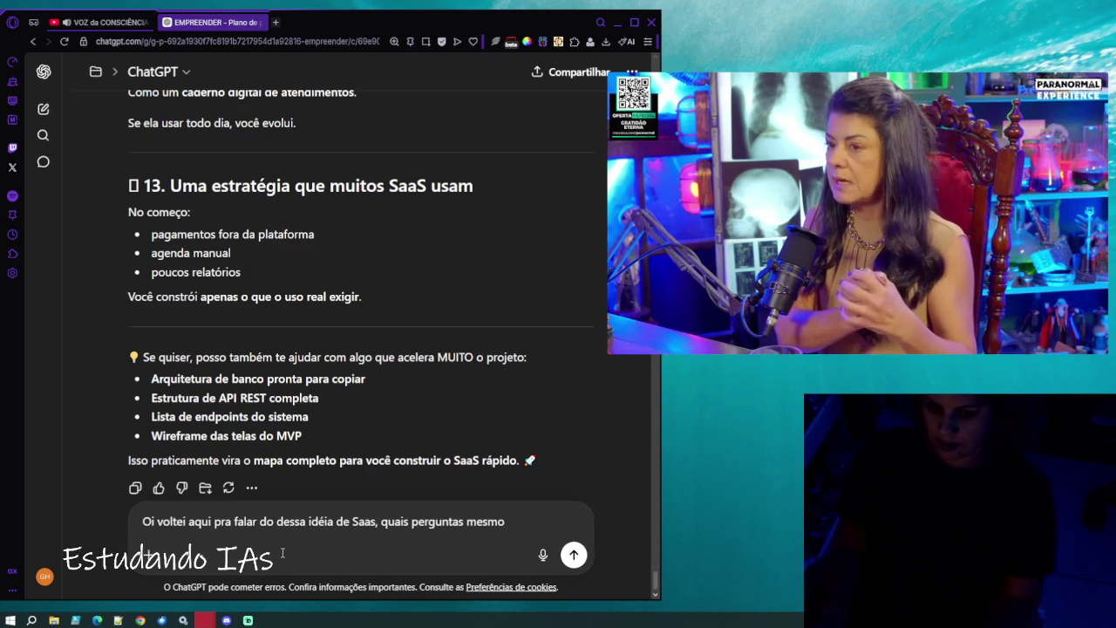
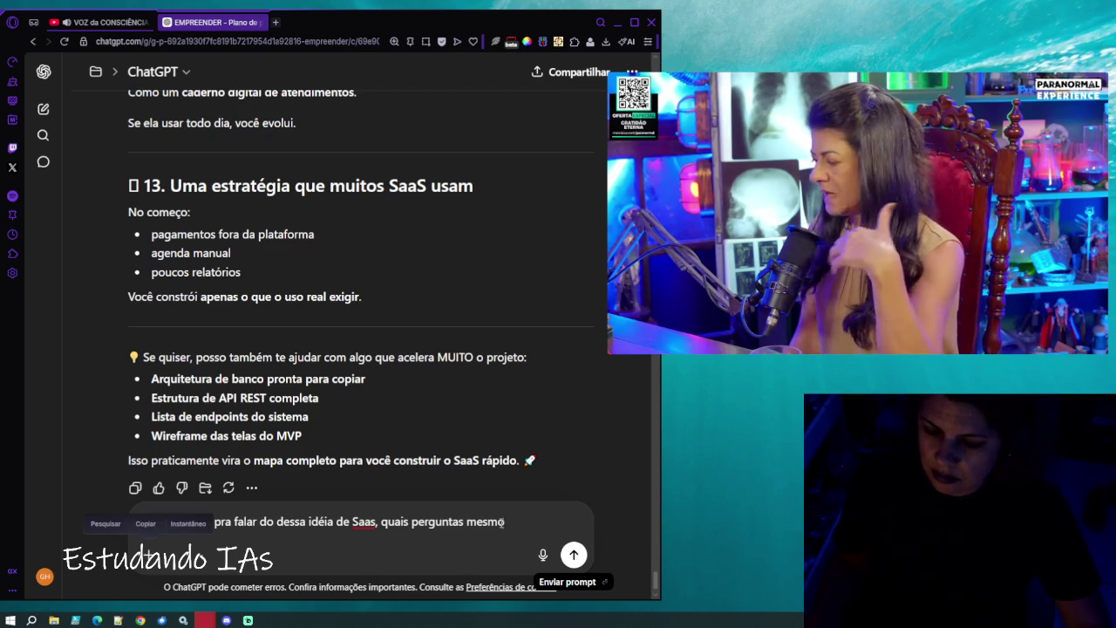
Ask ChatGPT what to ask the therapist client who'd use the SaaS to register her students.
text( qué)
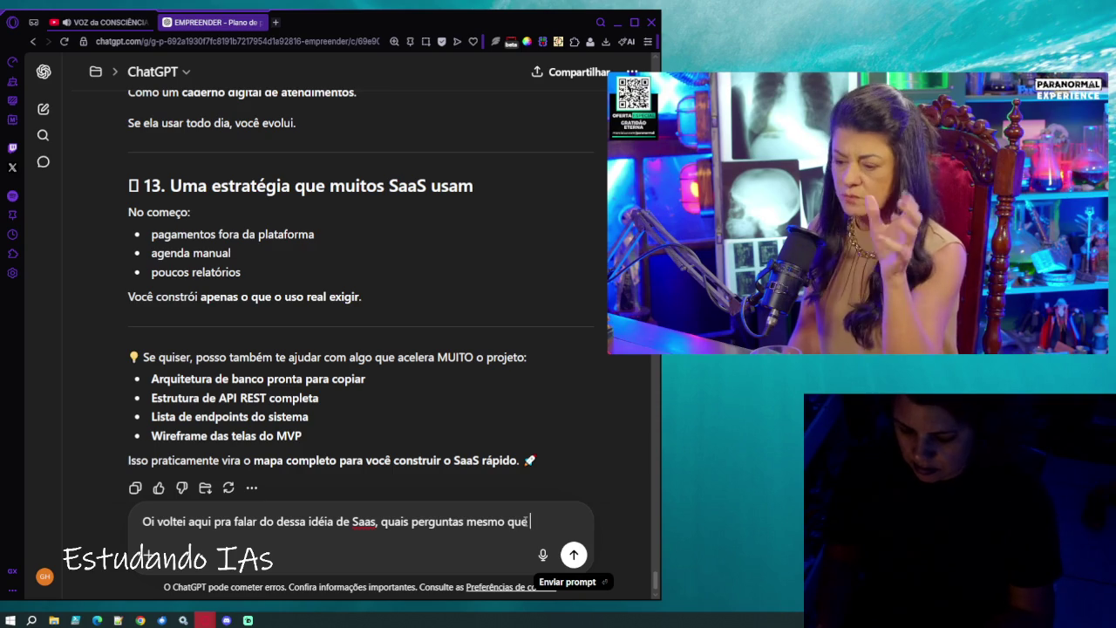
key(BackSpace)
text(e eu deveria )
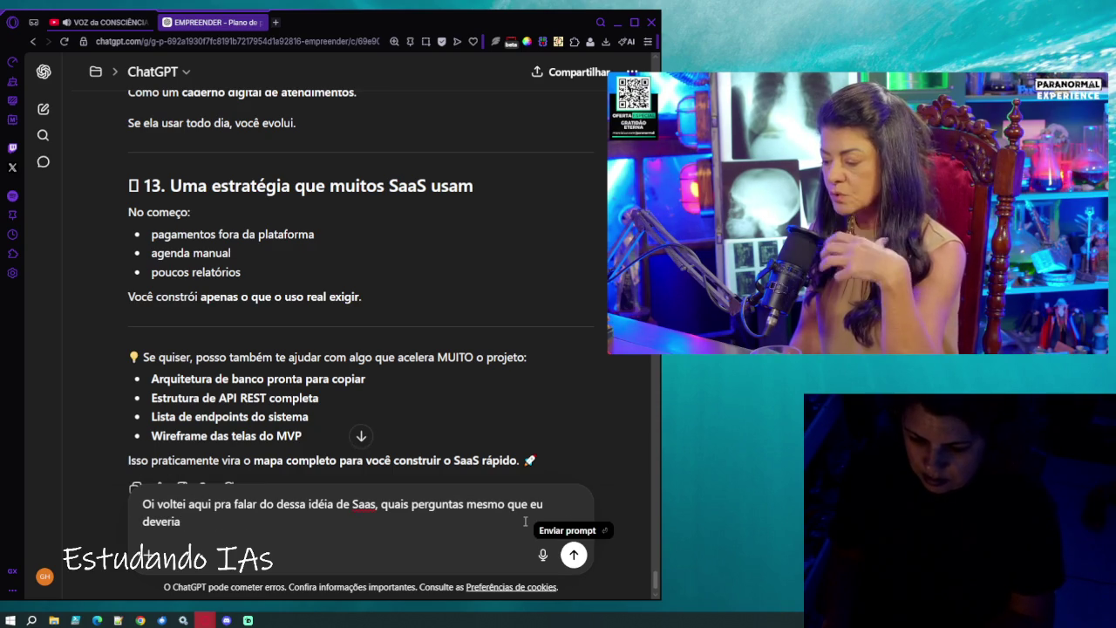
text(pergunta)
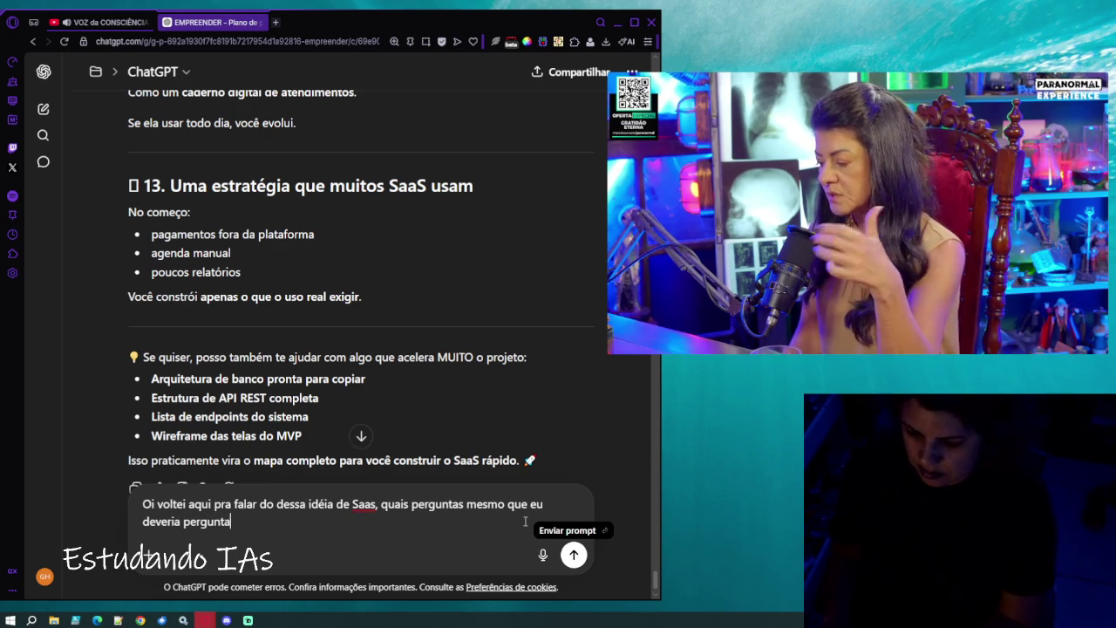
text(r pra )
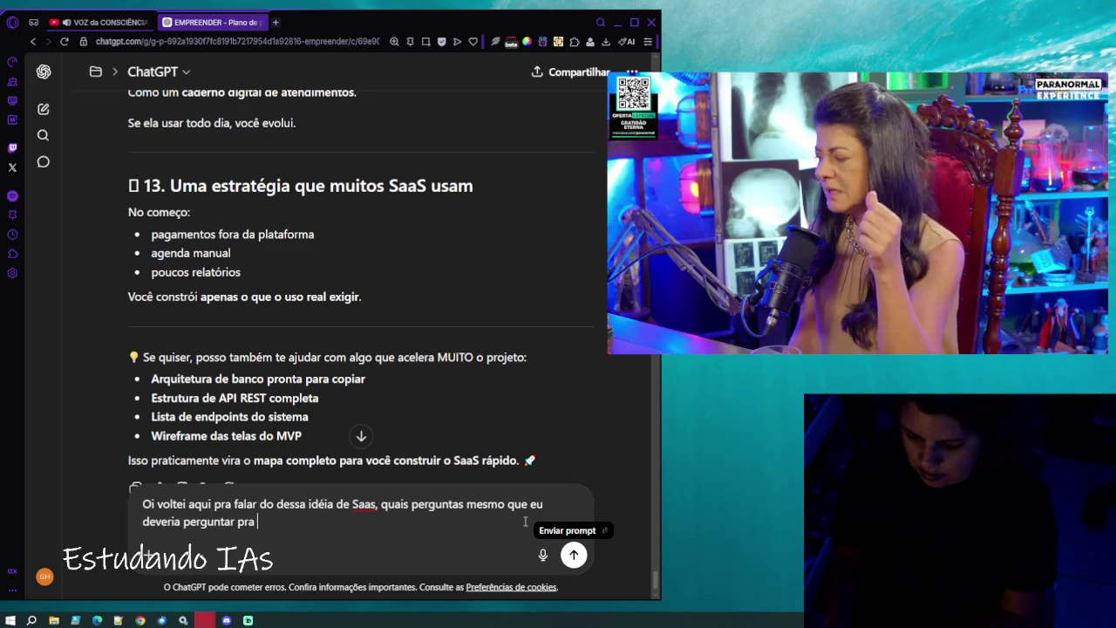
text(terapeuta)
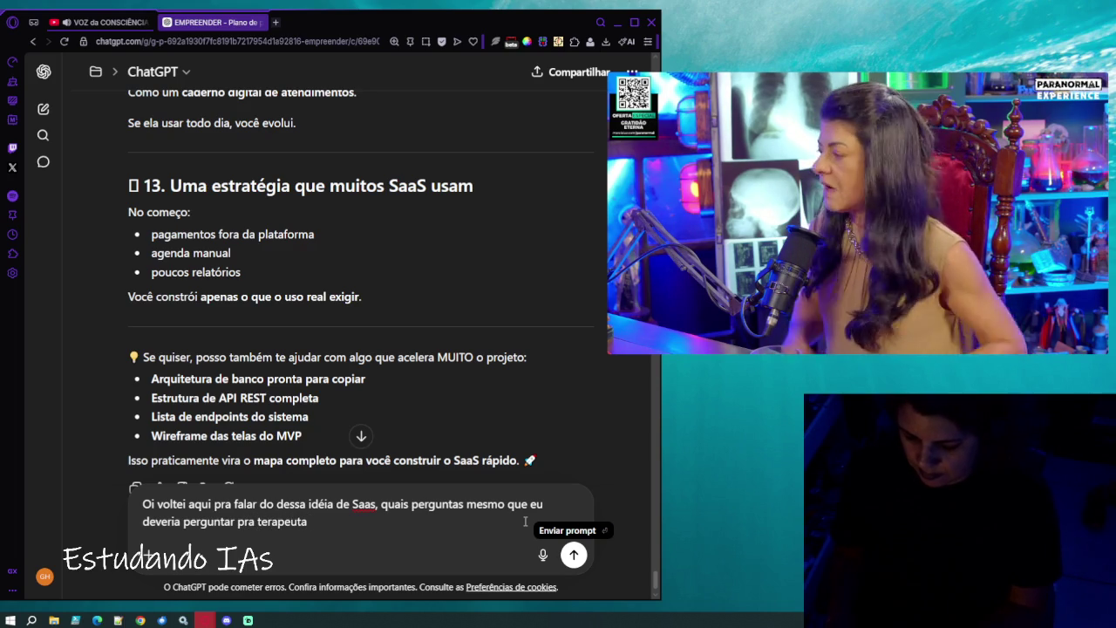
text( que seria uma client)
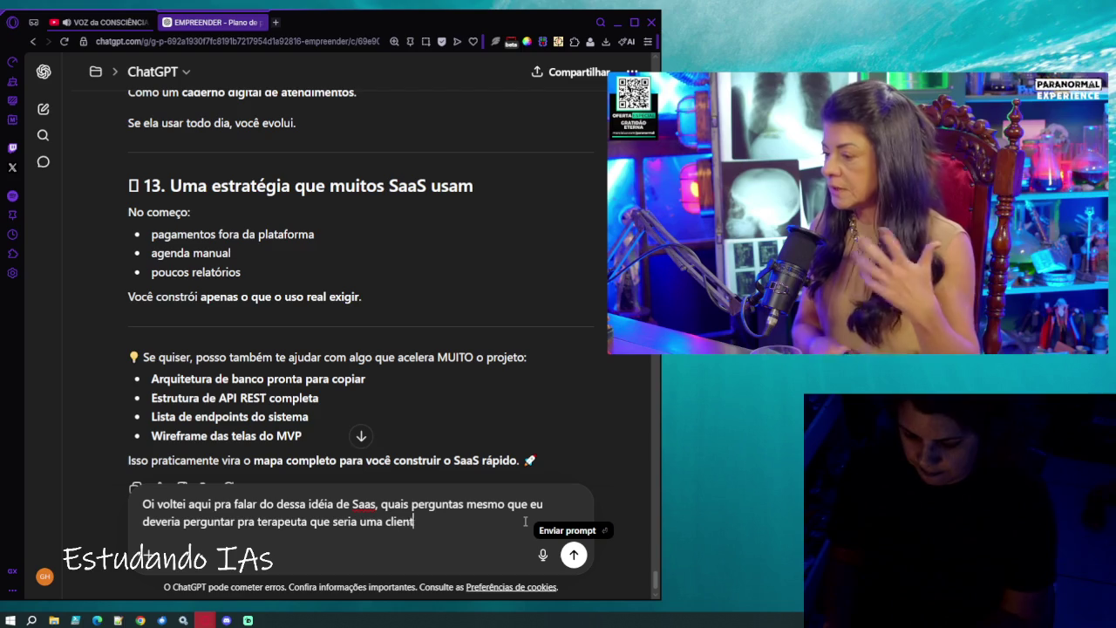
text(e que iria usar pra cadastrar as)
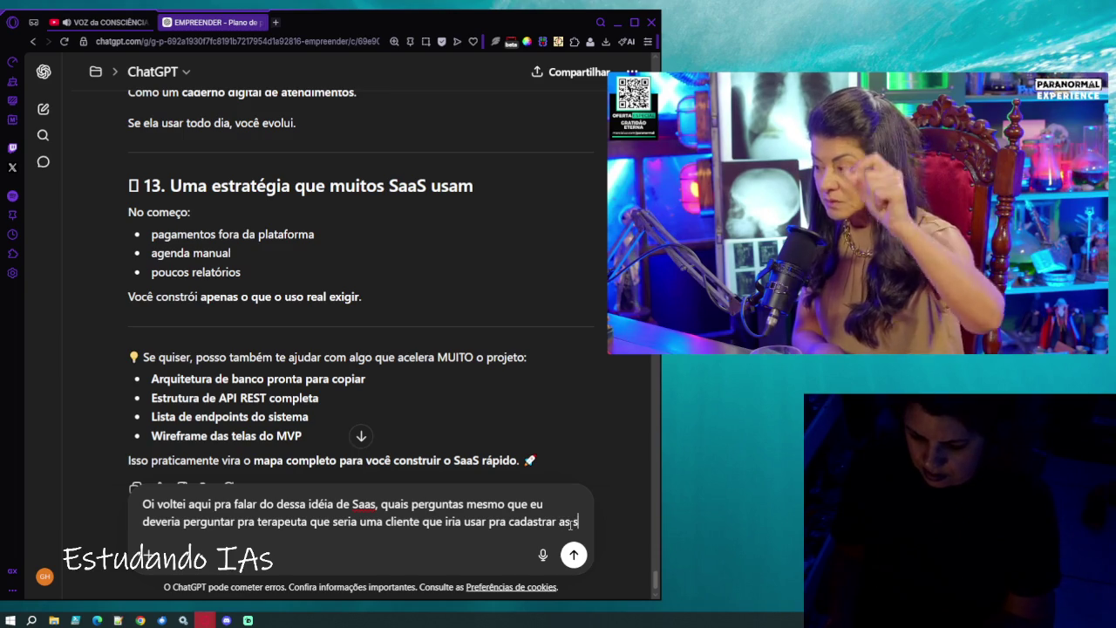
text(suas)
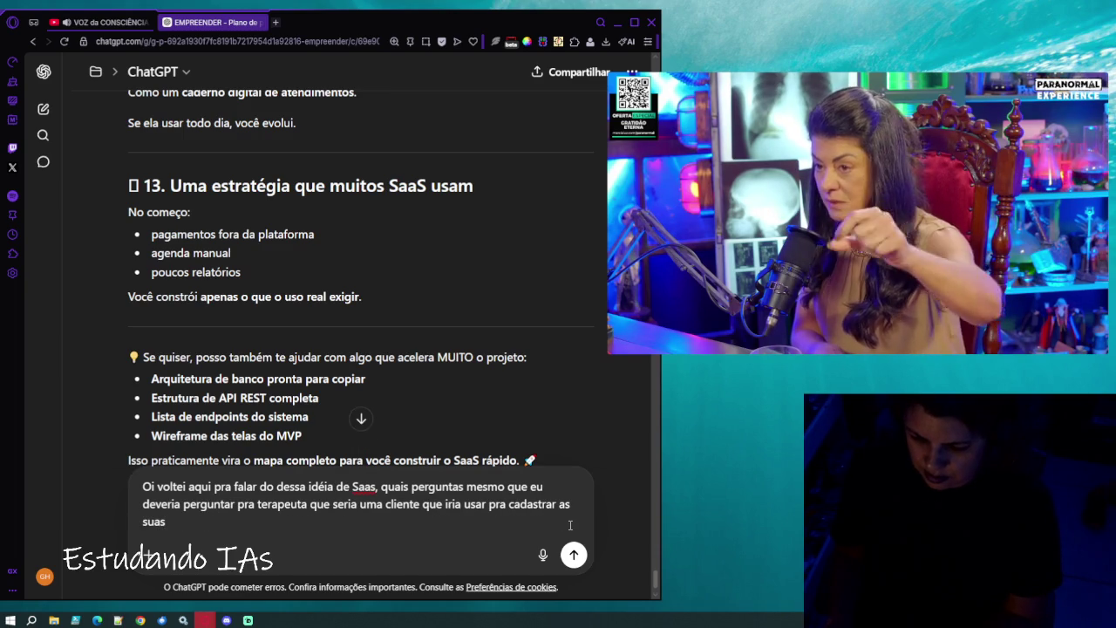
text( alun)
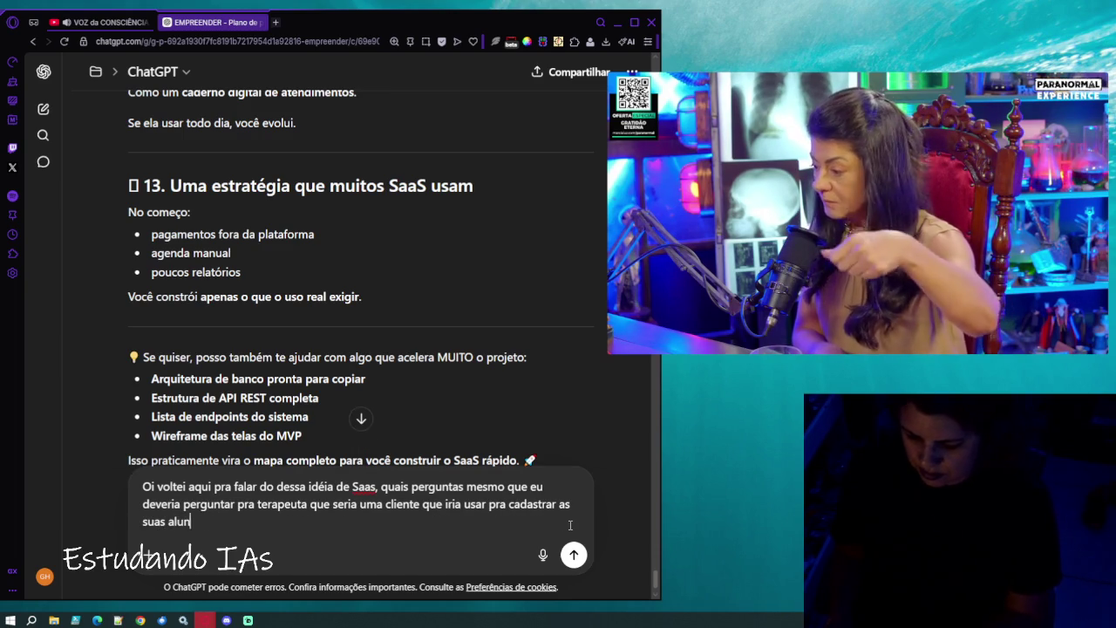
text(as para atend)
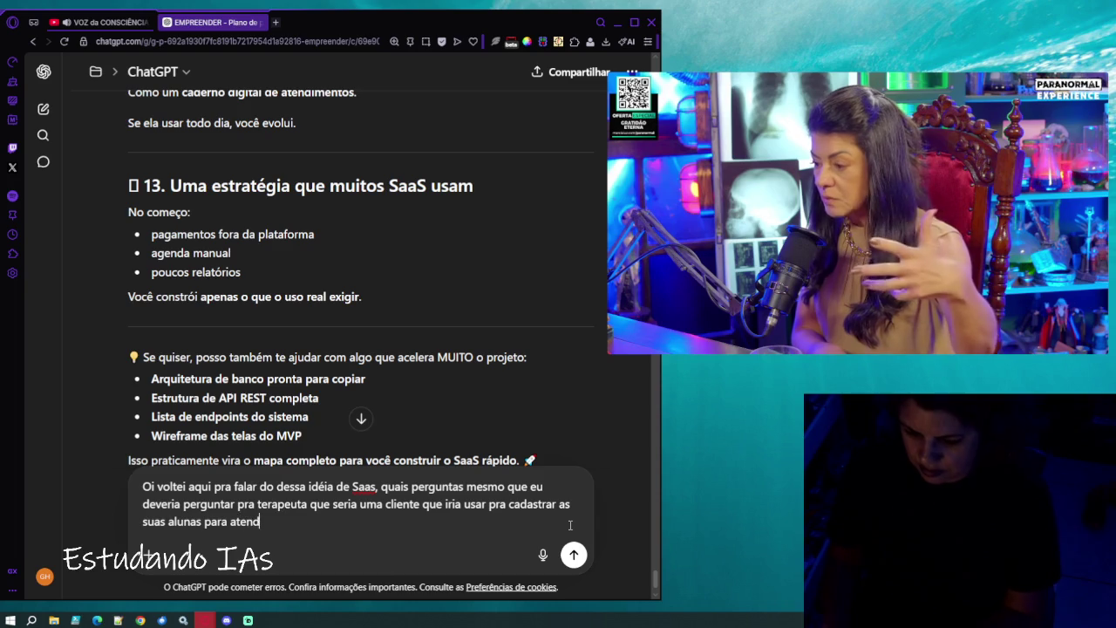
text(er por ela)
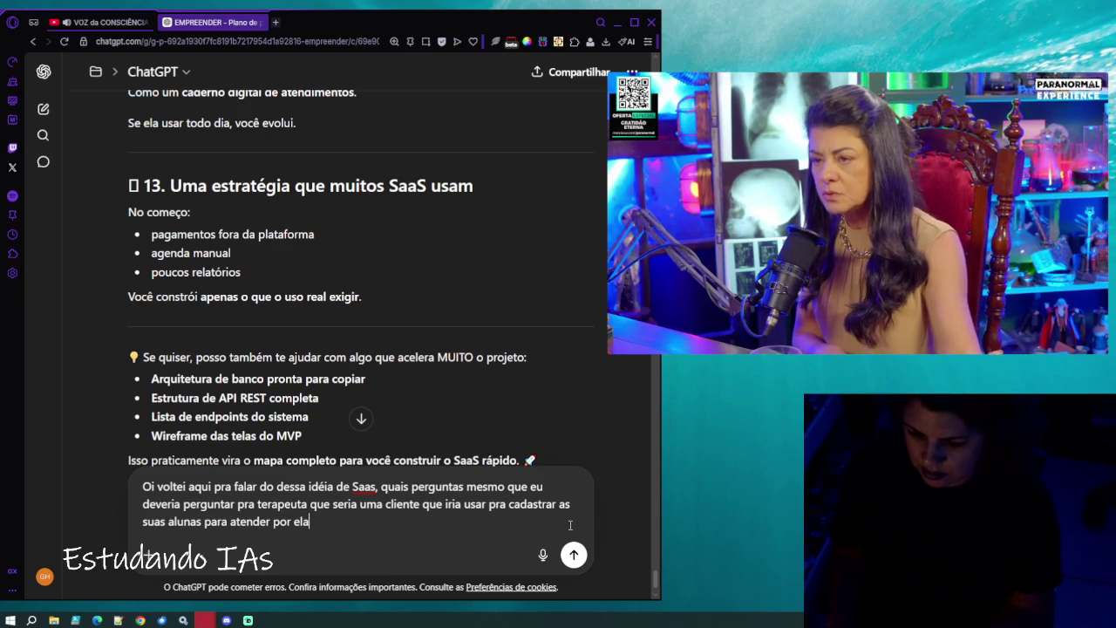
key(Return)
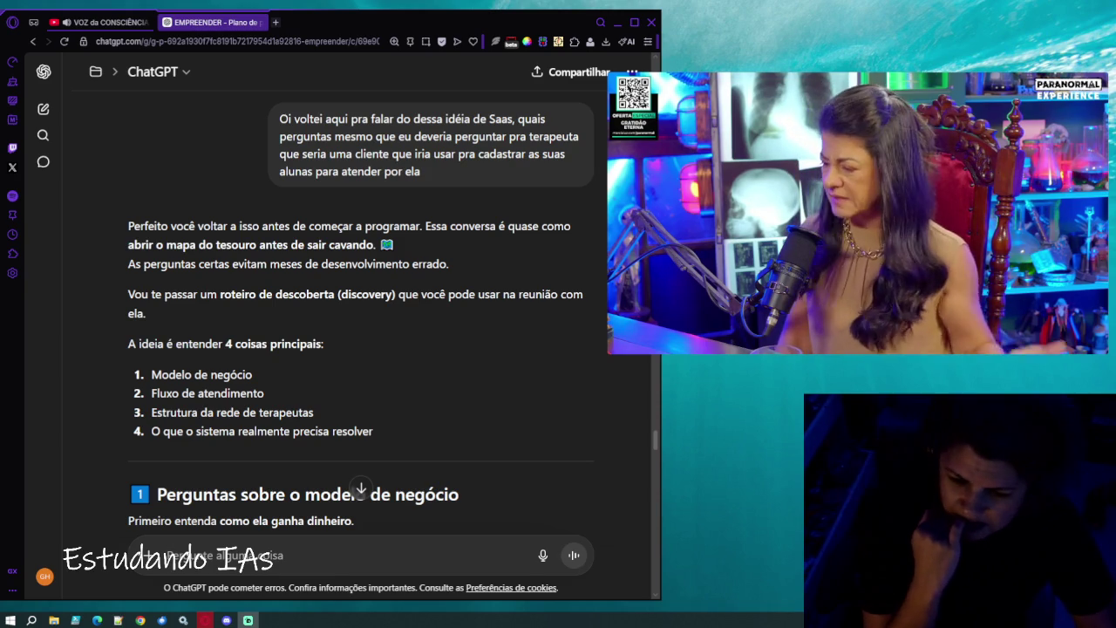
Scroll down to read ChatGPT's discovery script covering four main areas.
scroll(215, 280, down, 1)
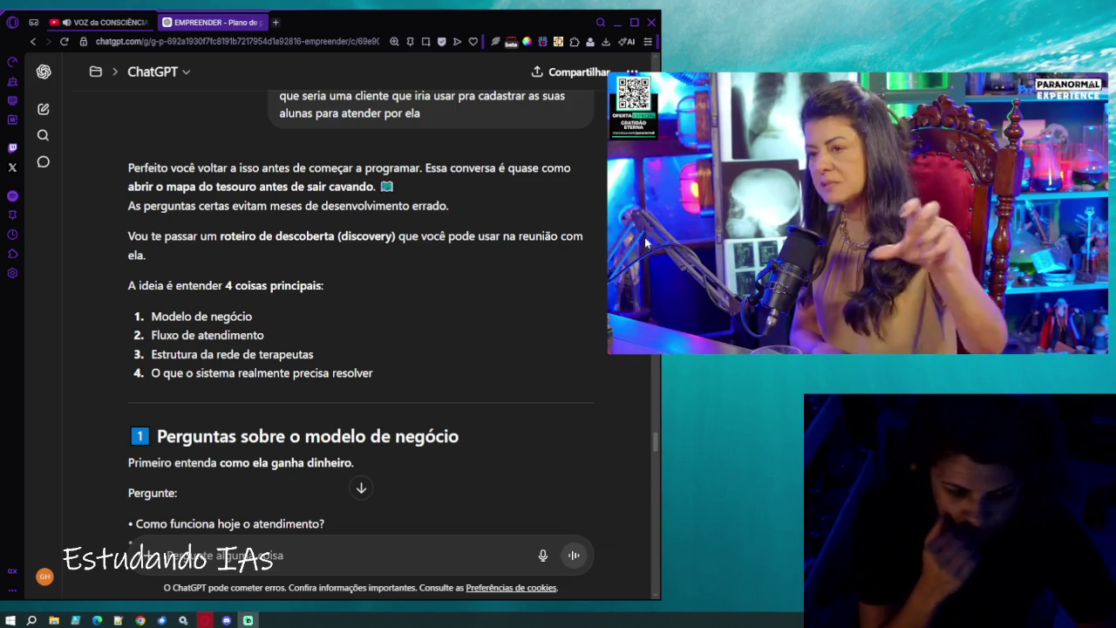
mouse_move(748, 247)
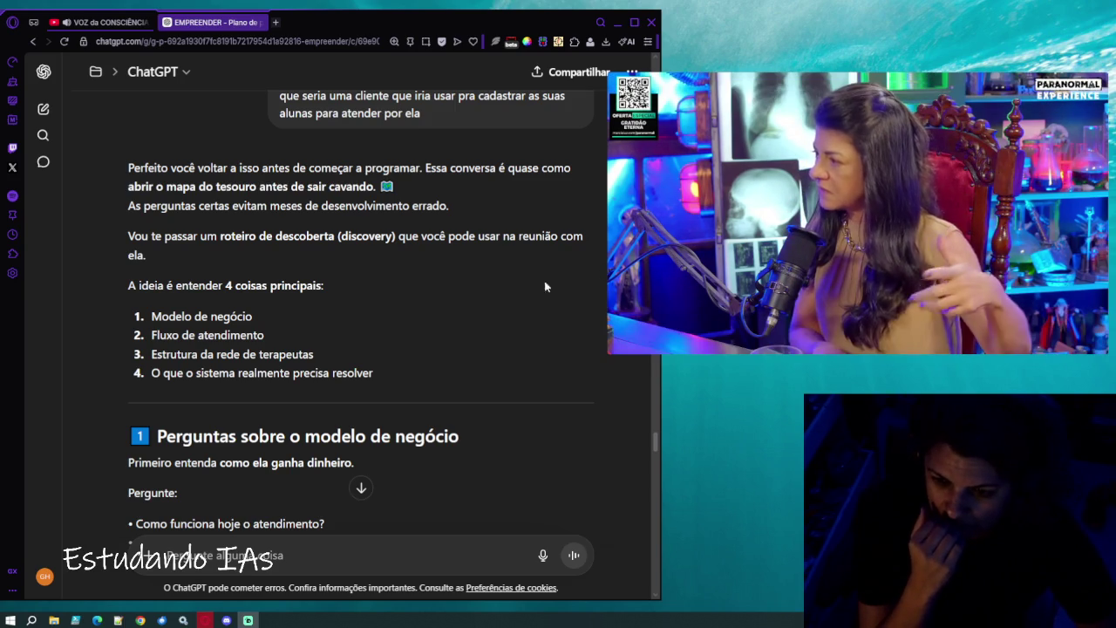
scroll(494, 311, down, 3)
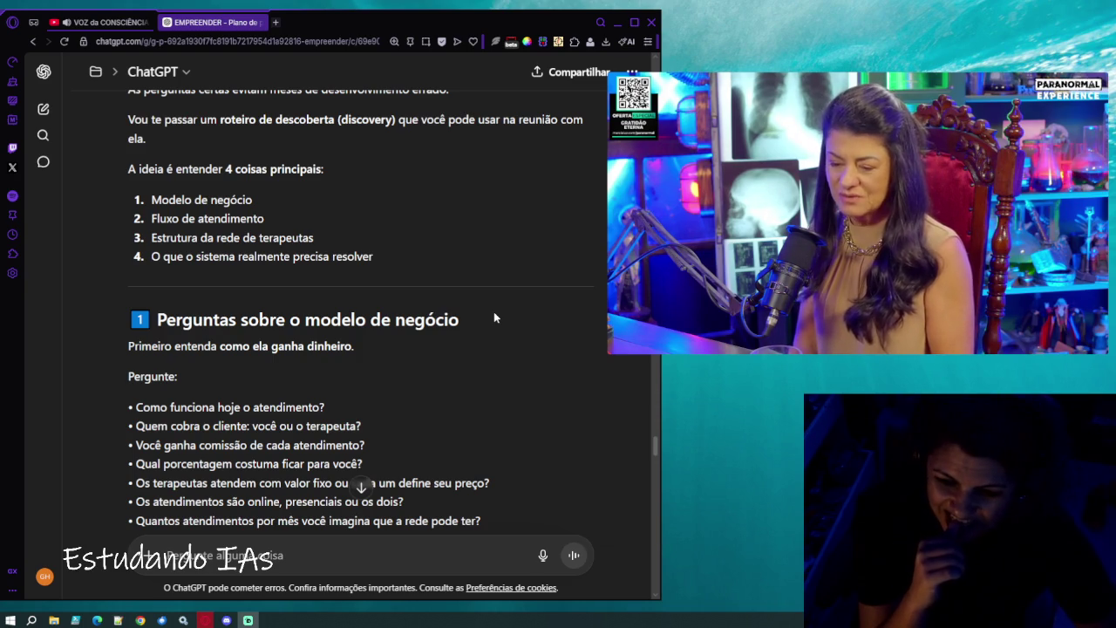
scroll(494, 314, down, 2)
scroll(493, 316, up, 1)
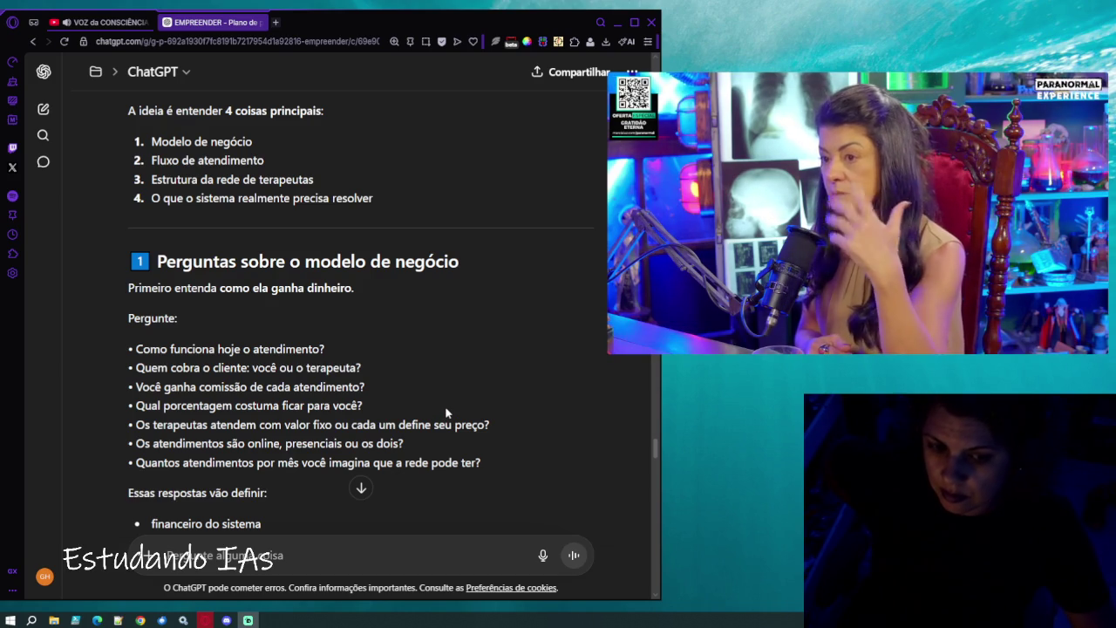
scroll(445, 412, up, 2)
scroll(445, 412, up, 1)
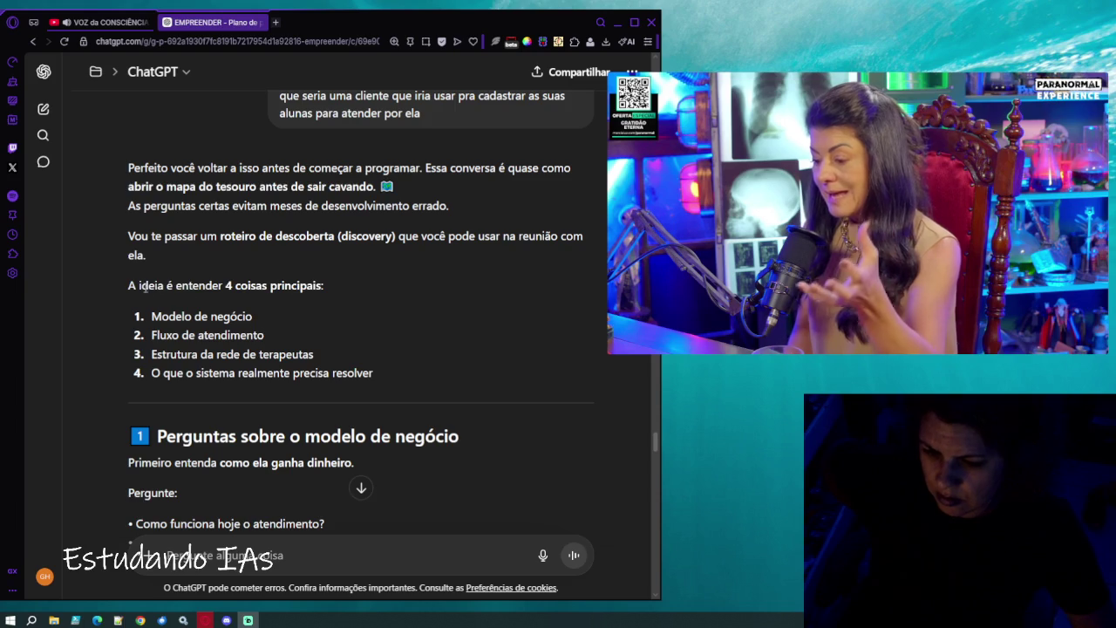
drag(128, 287, 279, 285)
drag(330, 335, 328, 357)
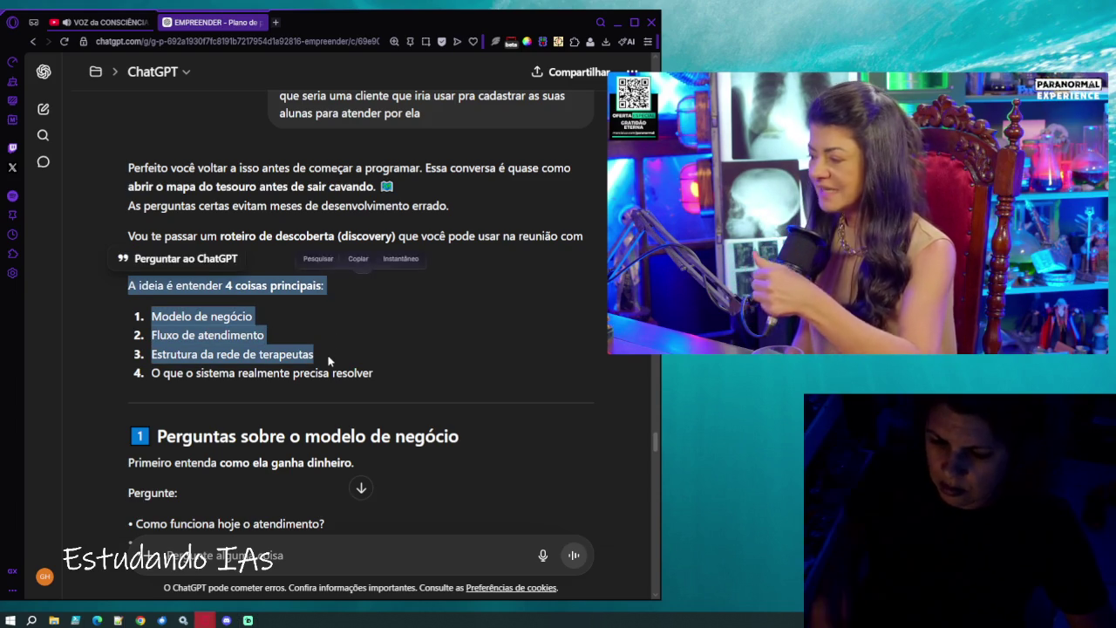
ctrl+scroll(328, 357, up, 2)
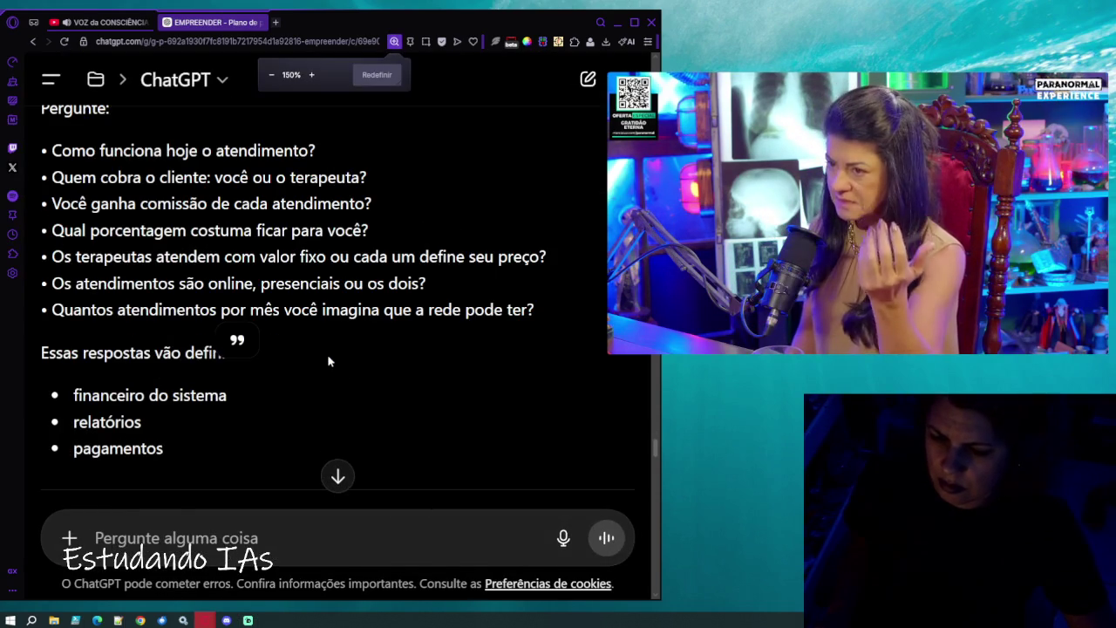
ctrl+scroll(327, 354, down, 1)
scroll(329, 356, up, 2)
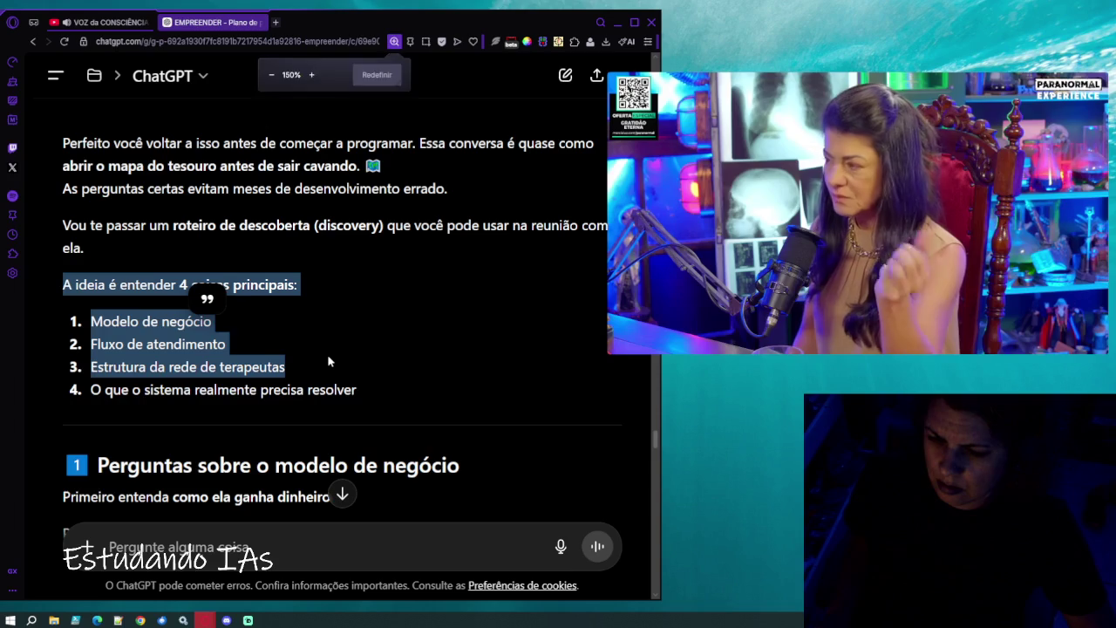
scroll(328, 355, up, 1)
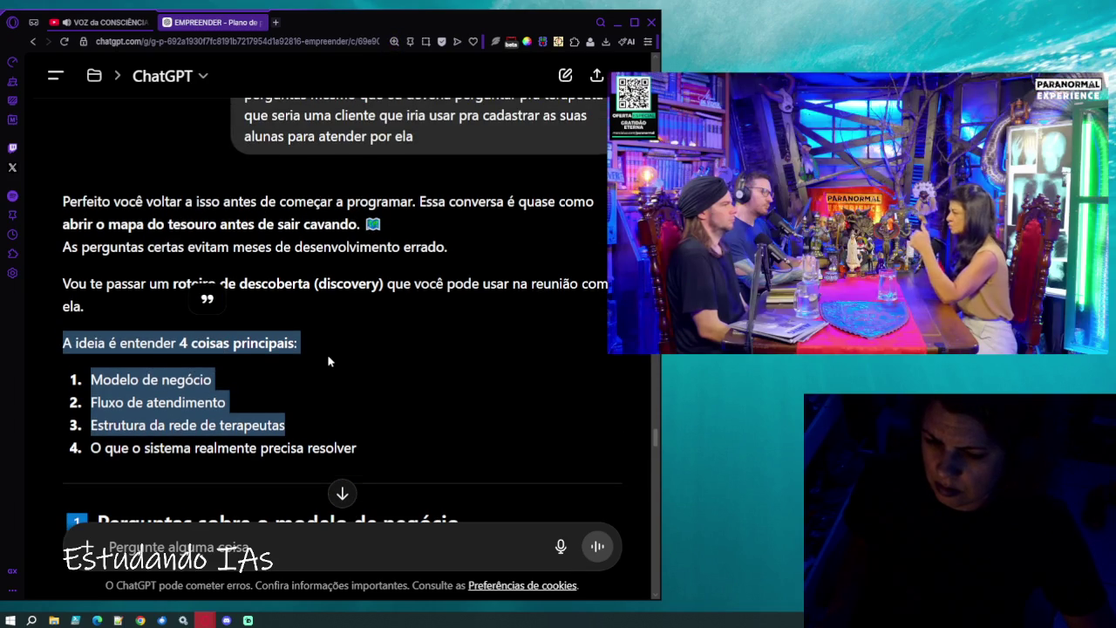
scroll(328, 356, down, 1)
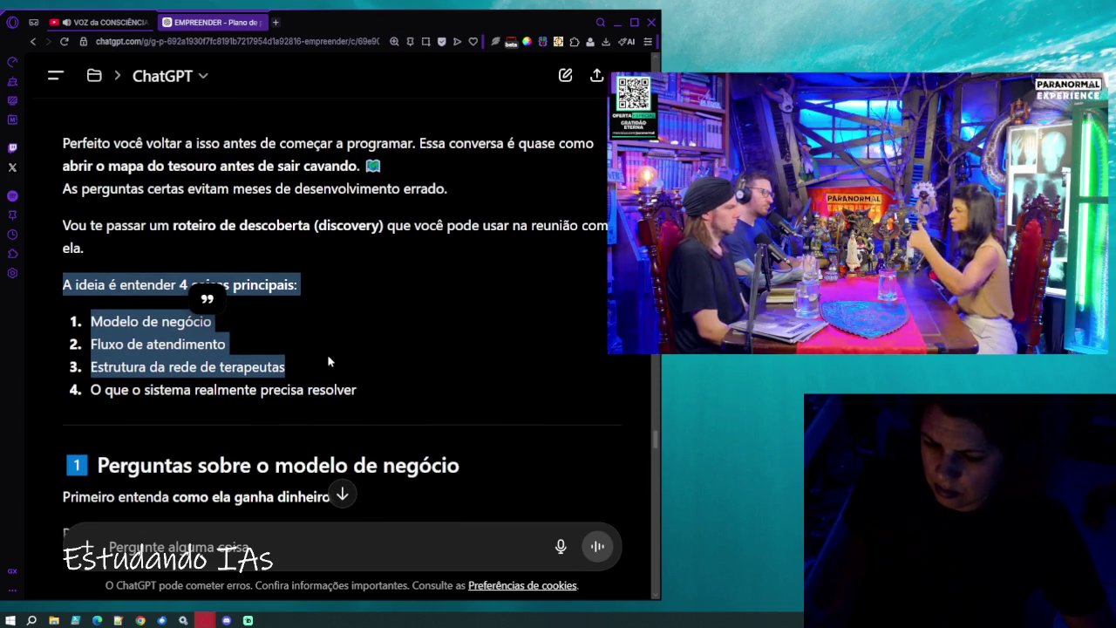
click(366, 347)
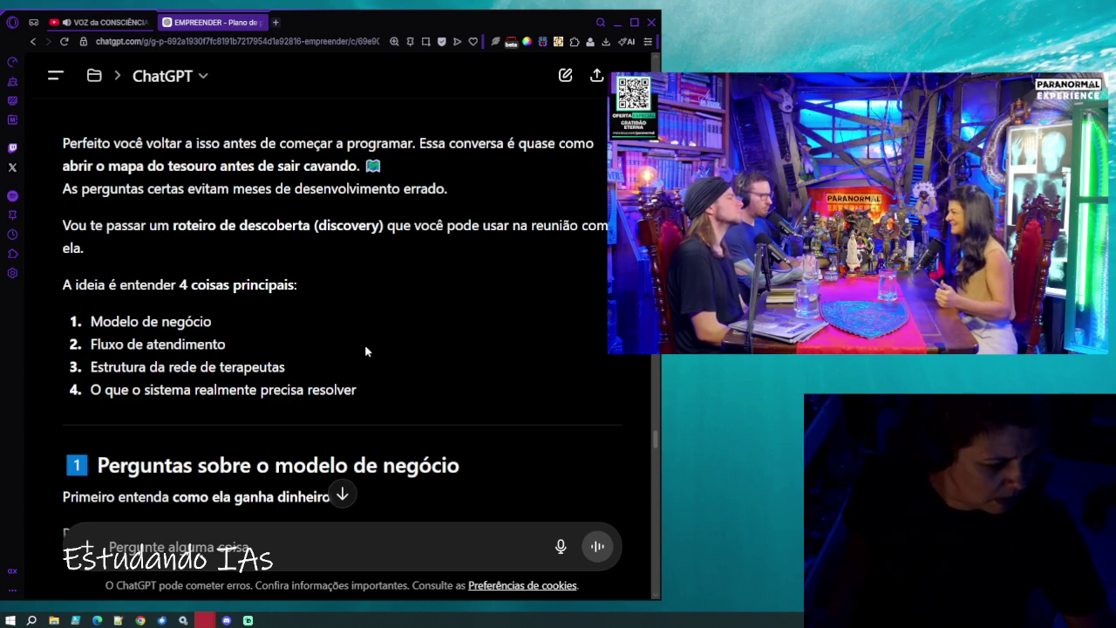
mouse_move(737, 330)
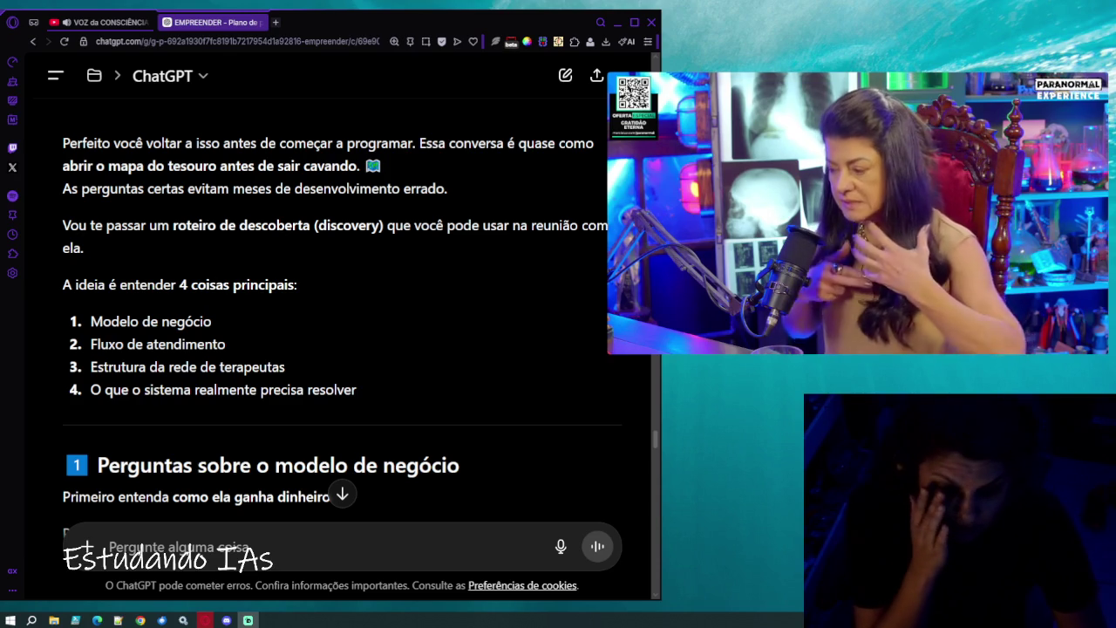
mouse_move(655, 269)
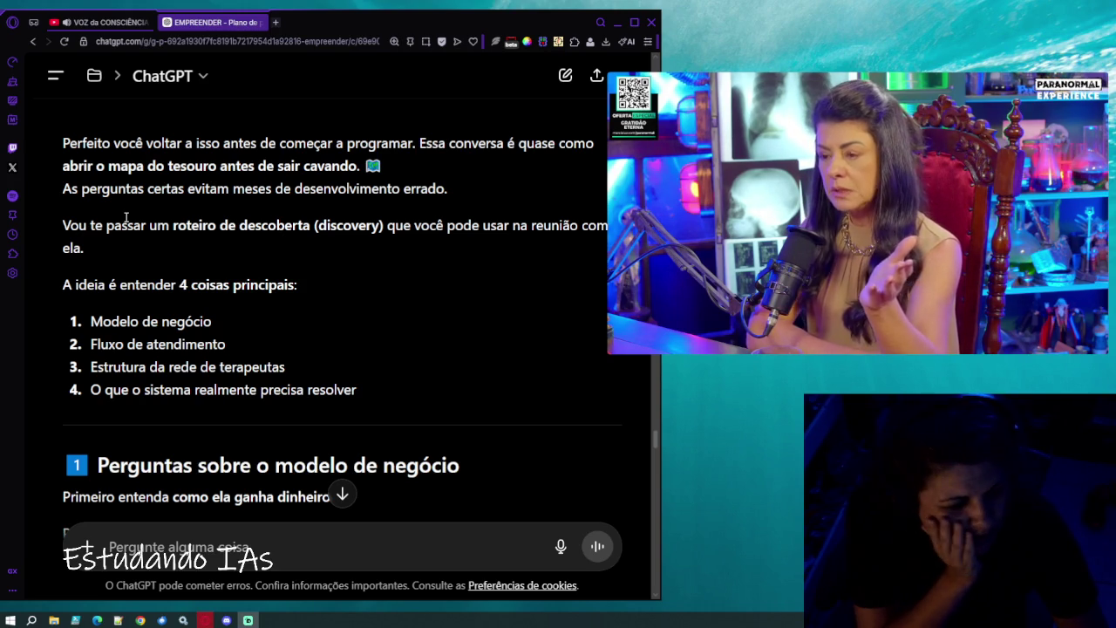
scroll(126, 218, down, 3)
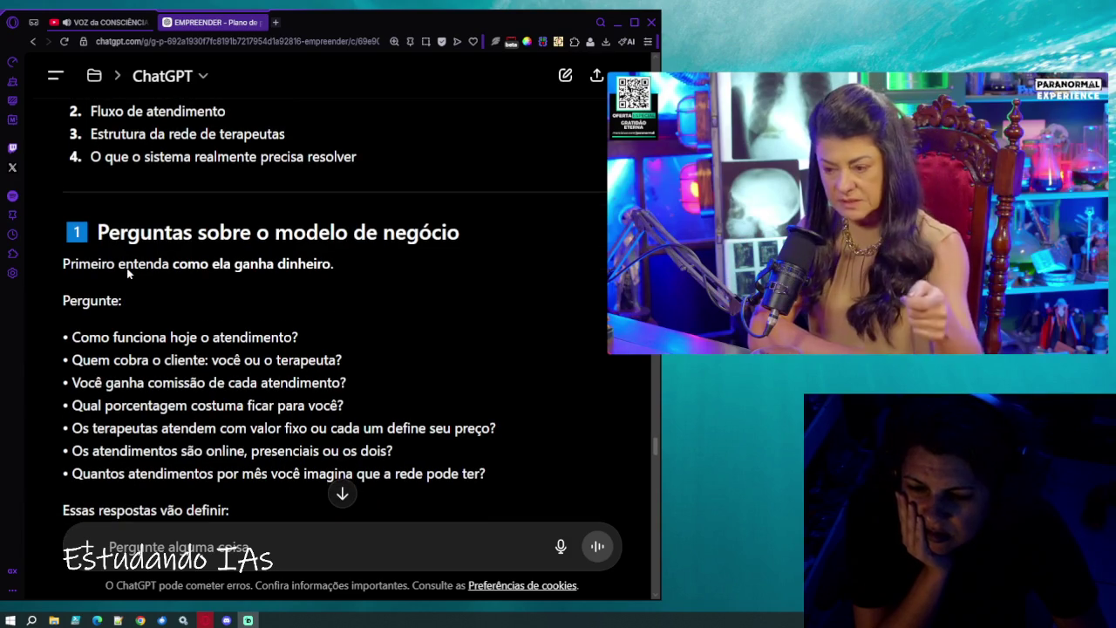
Scroll past the business-model questions to the therapist section (specialty, certificate, city, photo, bio).
scroll(126, 273, down, 1)
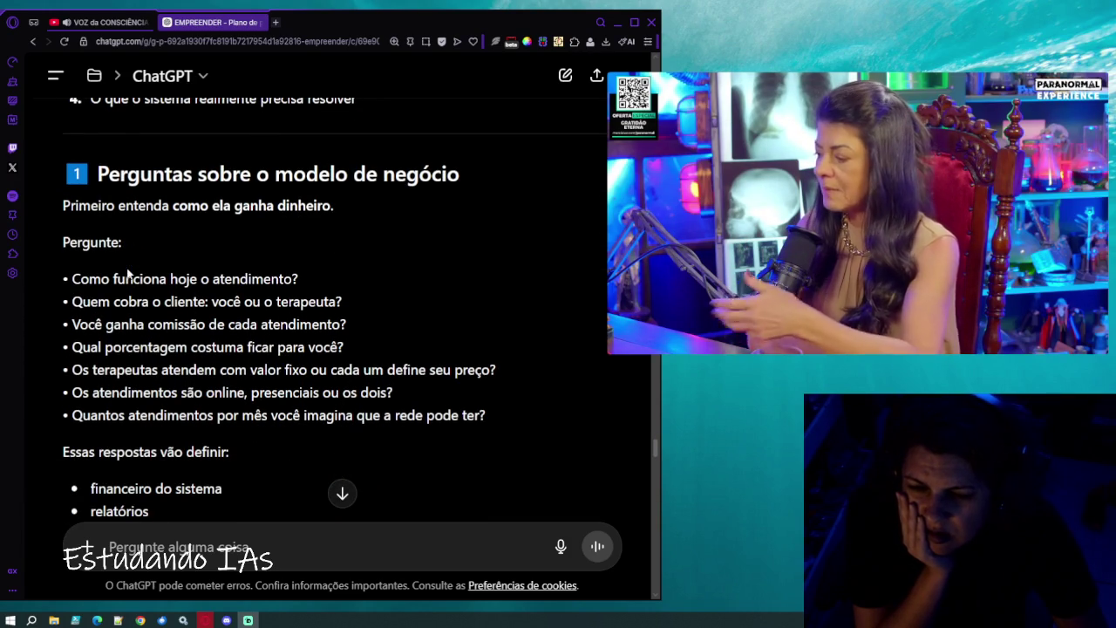
scroll(128, 273, down, 1)
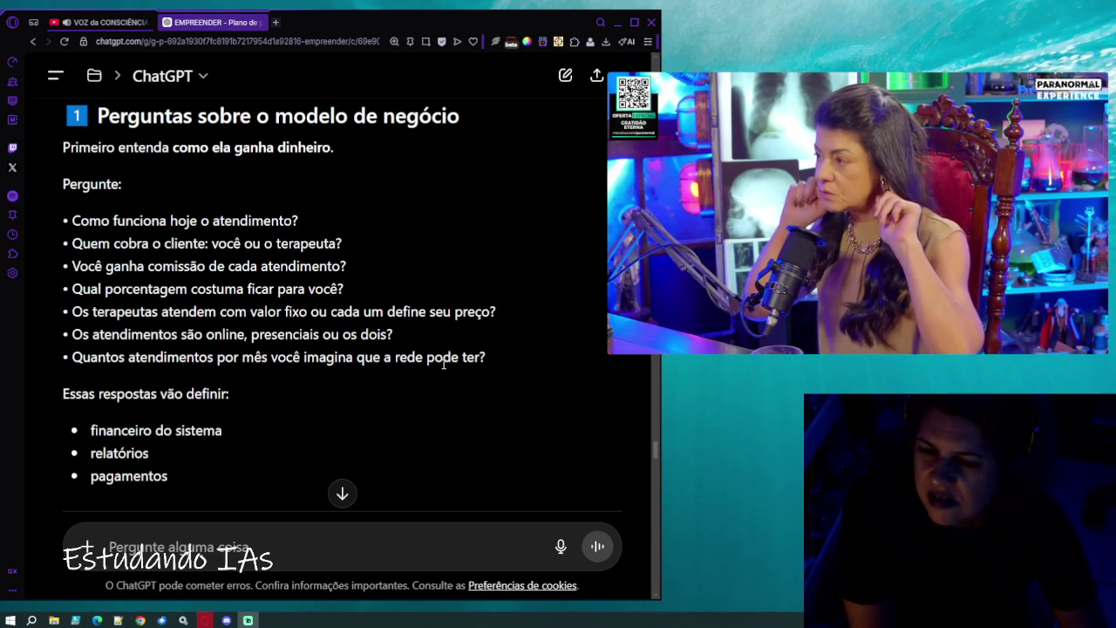
scroll(443, 364, down, 3)
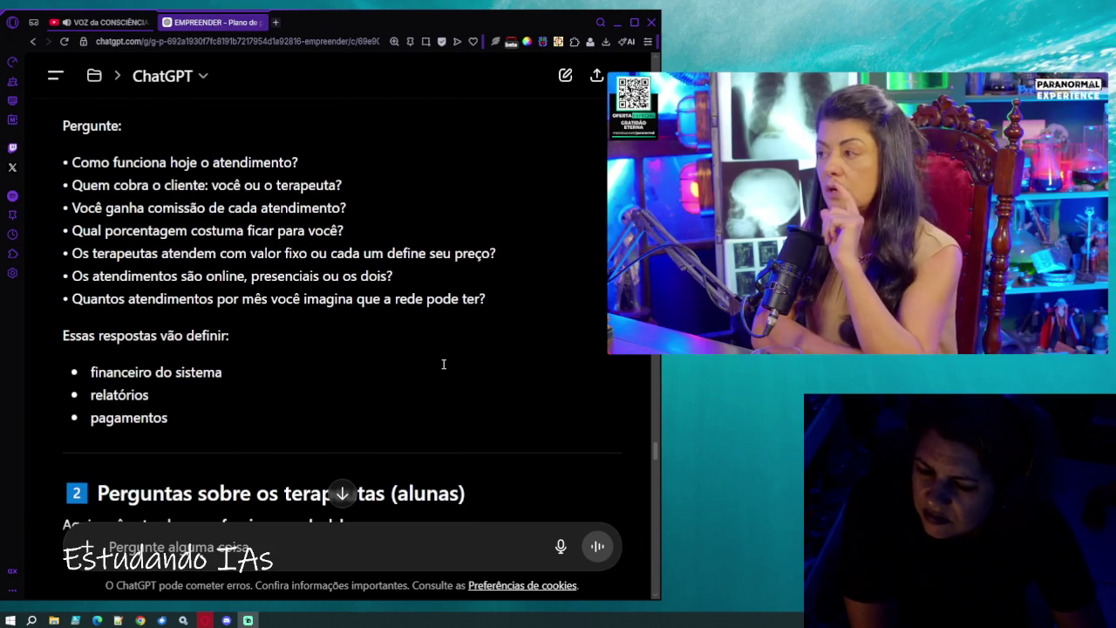
scroll(443, 363, down, 3)
scroll(443, 363, down, 2)
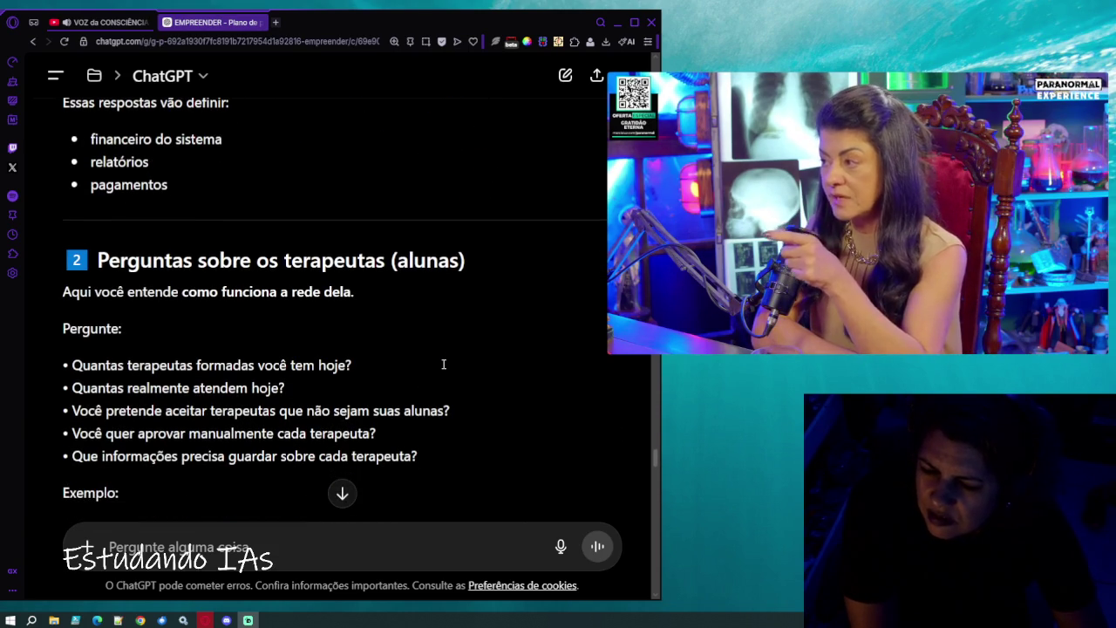
scroll(443, 364, down, 2)
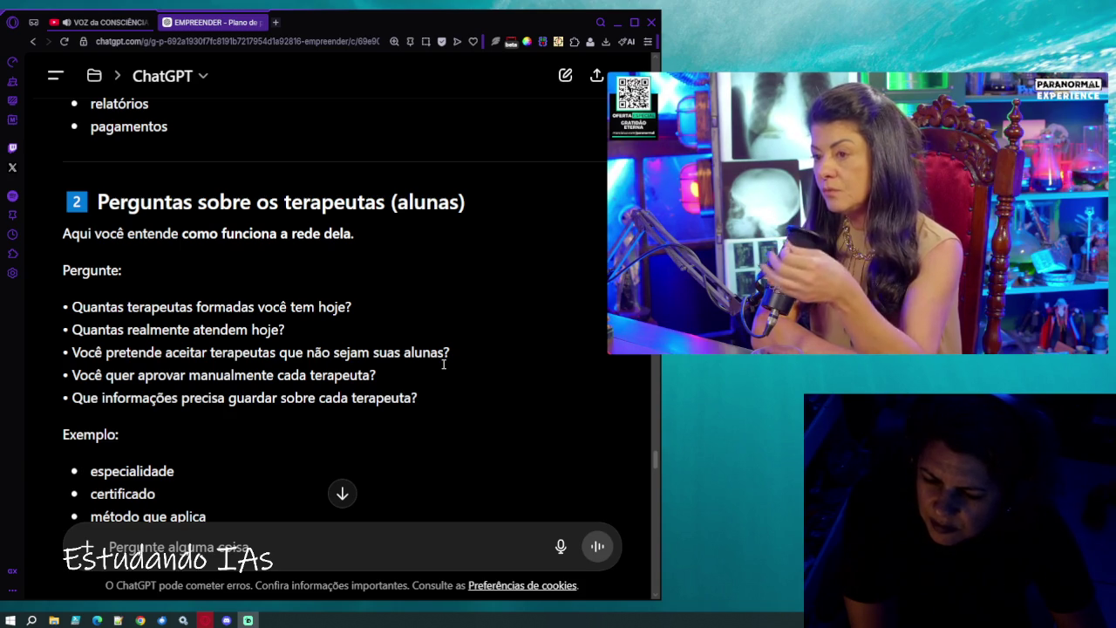
scroll(443, 365, down, 1)
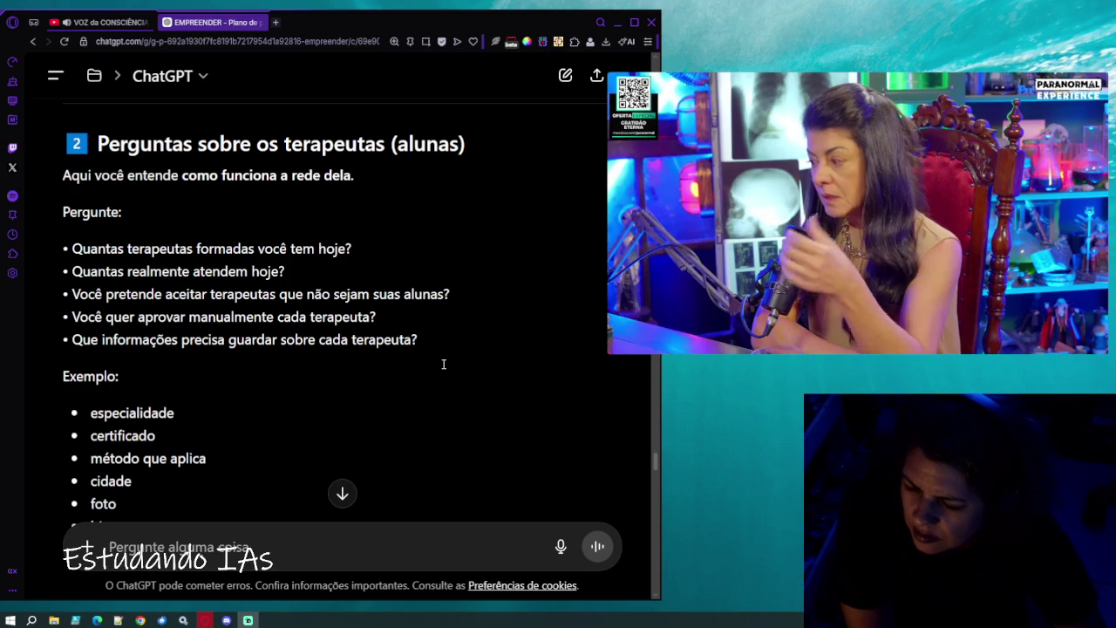
scroll(443, 365, down, 1)
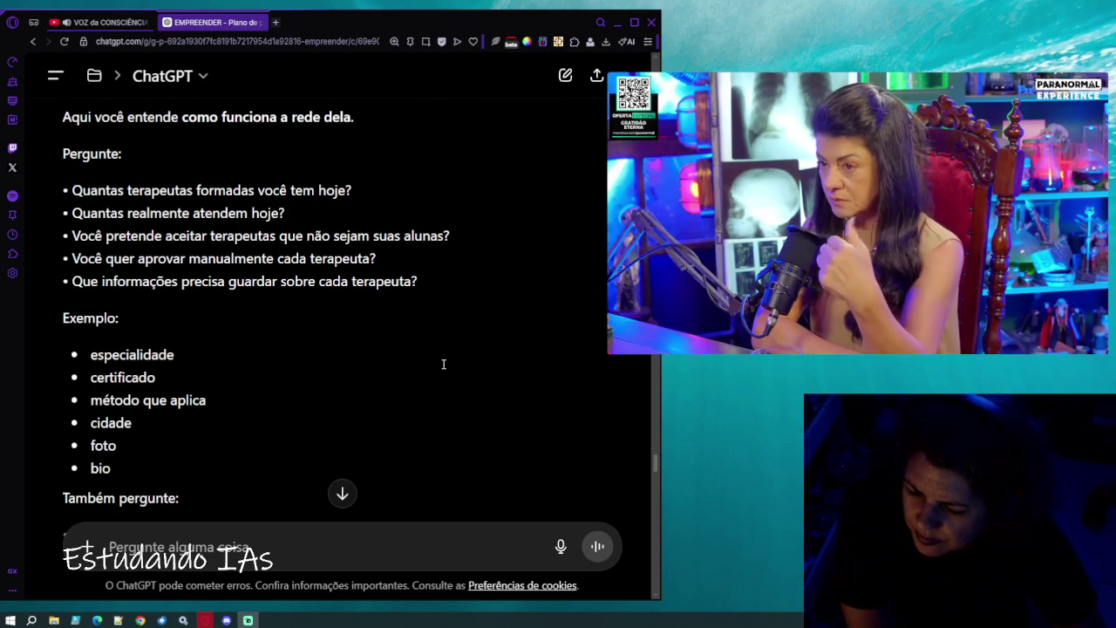
scroll(443, 363, down, 3)
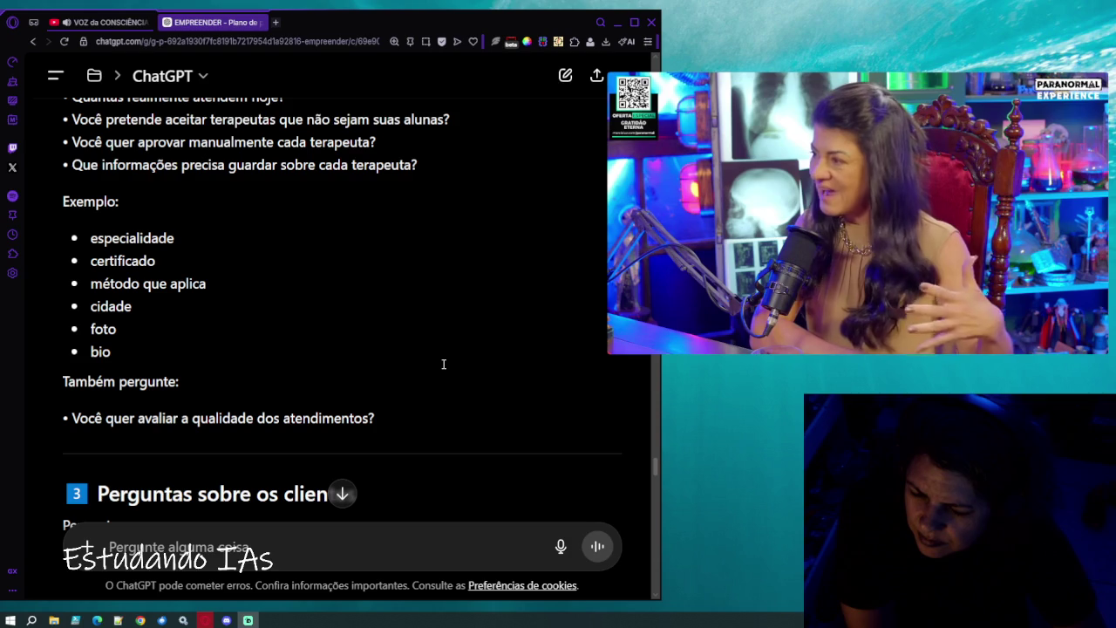
Scroll through section 3 on how clients arrive and book, up to the scheduling questions.
scroll(443, 363, down, 3)
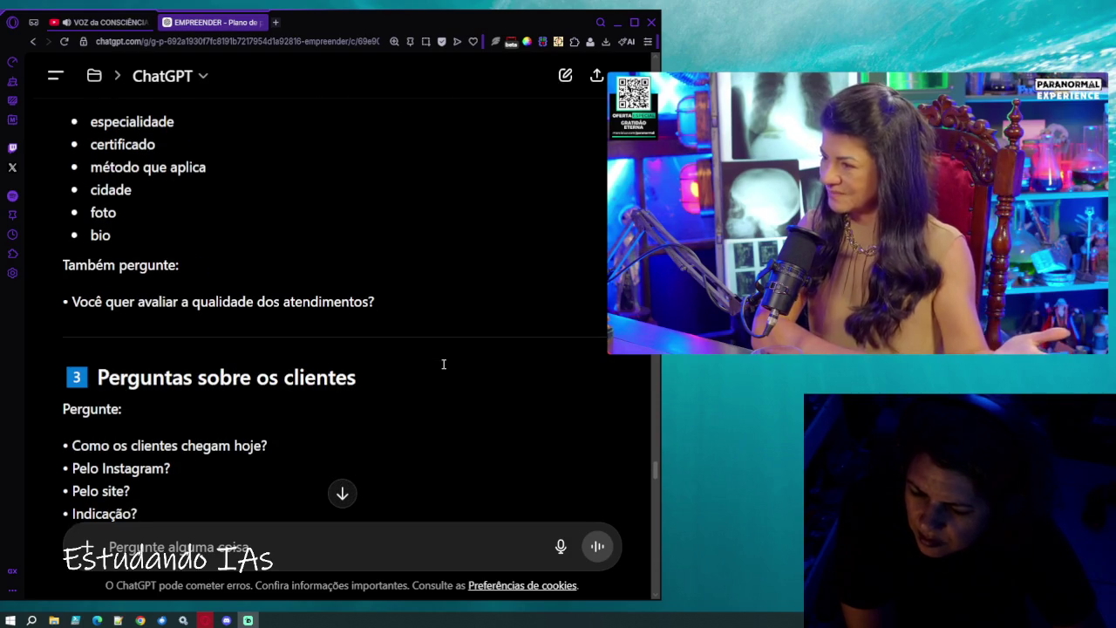
scroll(443, 364, down, 1)
scroll(442, 364, down, 3)
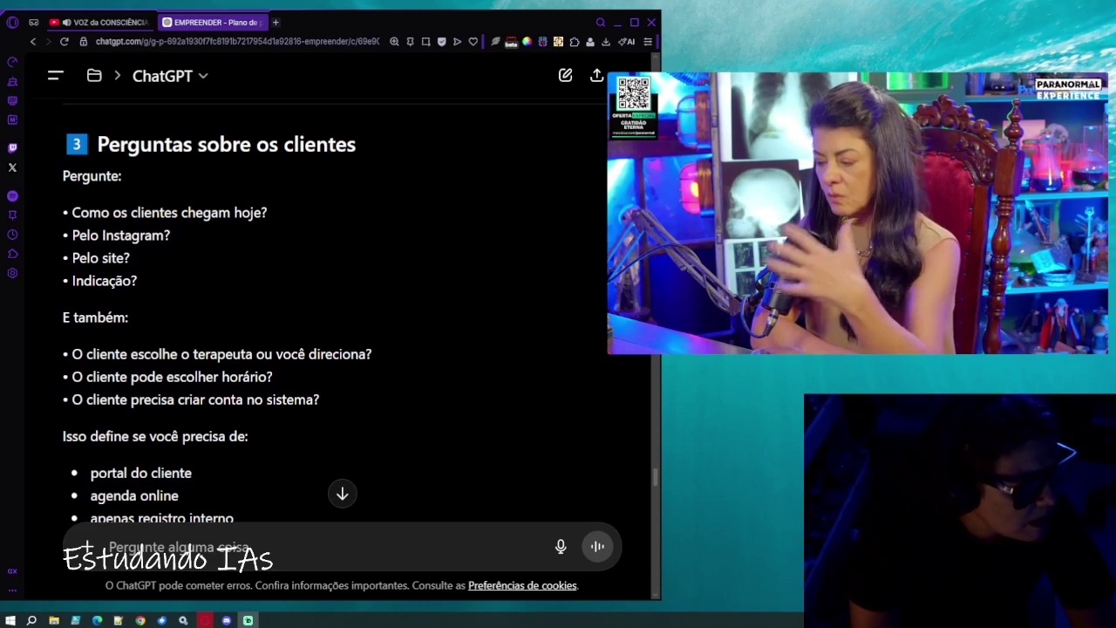
mouse_move(672, 348)
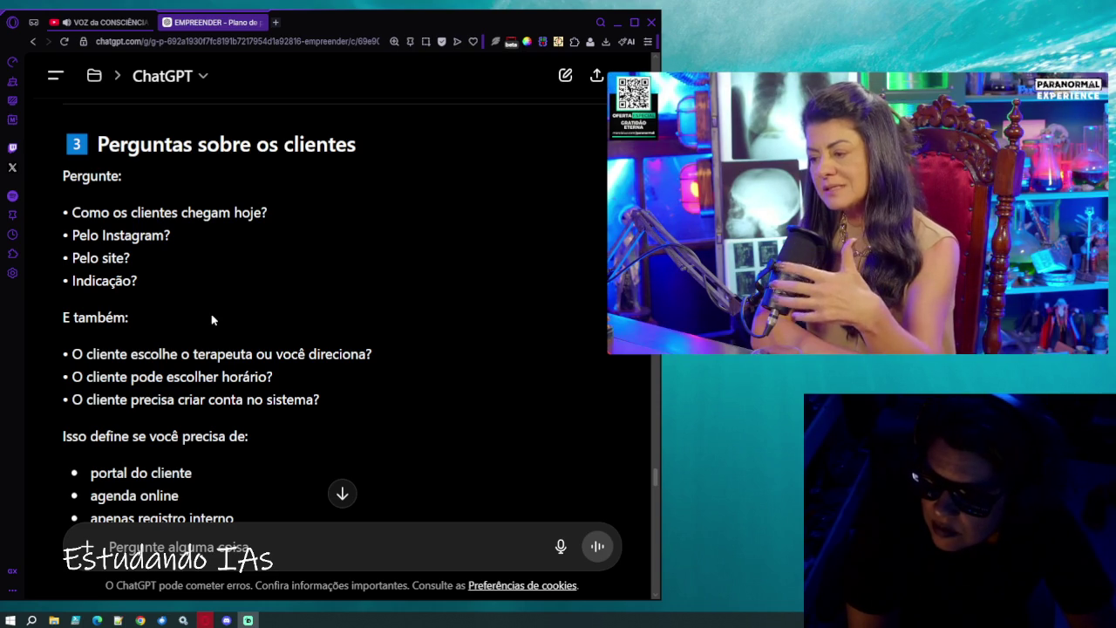
scroll(211, 320, up, 1)
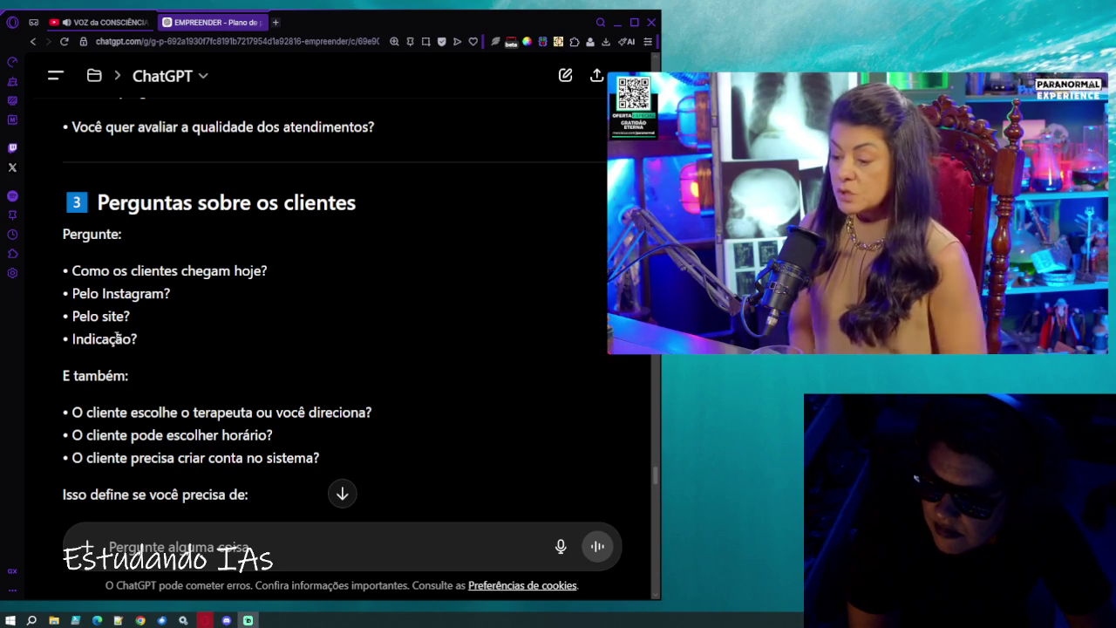
scroll(116, 360, down, 1)
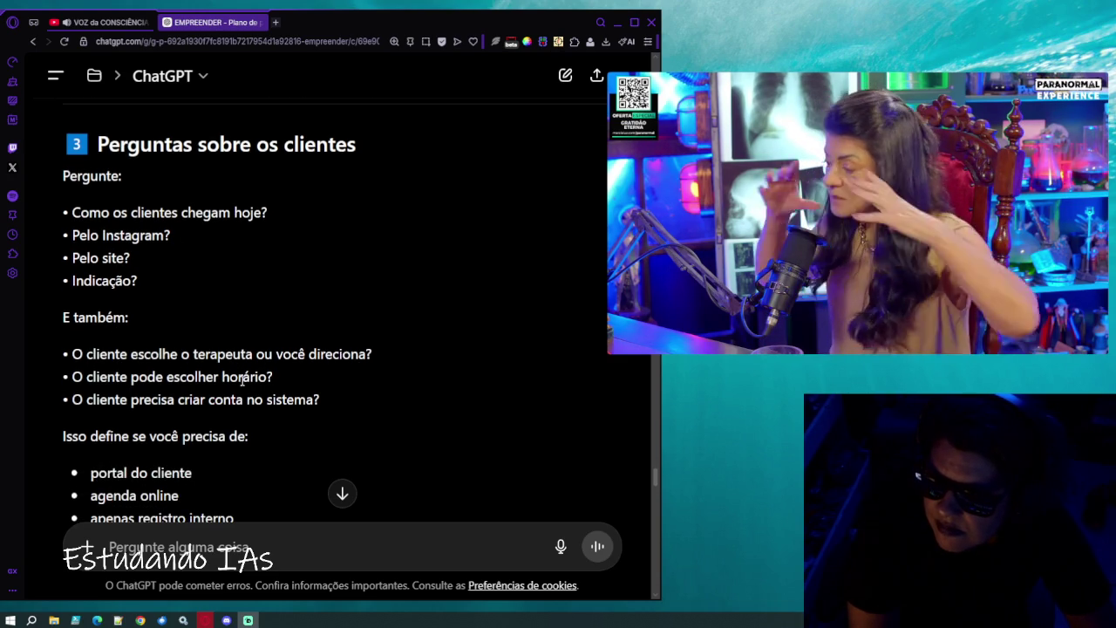
scroll(258, 381, down, 1)
scroll(258, 381, down, 2)
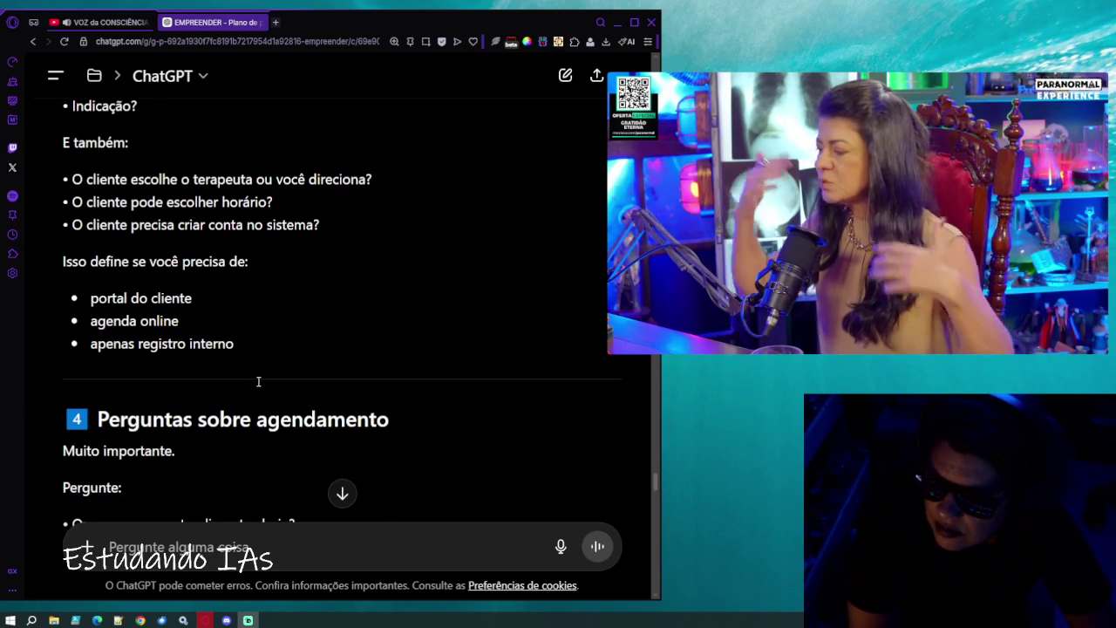
Scroll to section 4 on scheduling, with its 60- and 90-minute session examples.
scroll(258, 381, down, 1)
scroll(258, 381, down, 3)
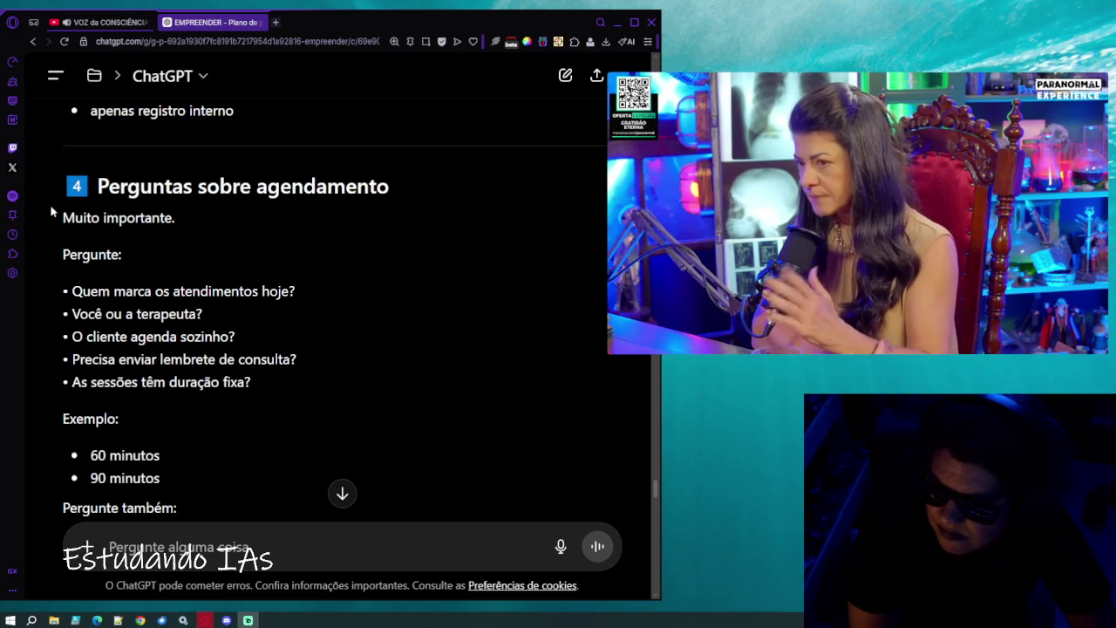
mouse_move(64, 218)
mouse_down()
mouse_move(153, 295)
mouse_move(304, 297)
mouse_move(292, 337)
mouse_up()
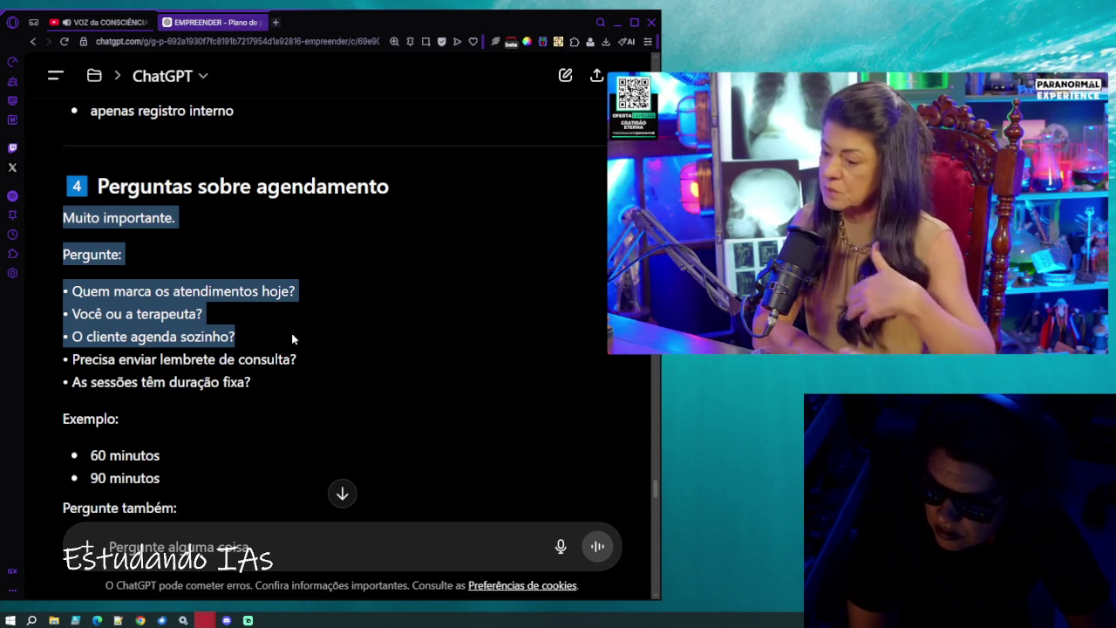
mouse_move(293, 335)
mouse_down()
mouse_move(284, 375)
mouse_move(70, 292)
mouse_move(84, 234)
mouse_move(69, 188)
mouse_up()
click(261, 385)
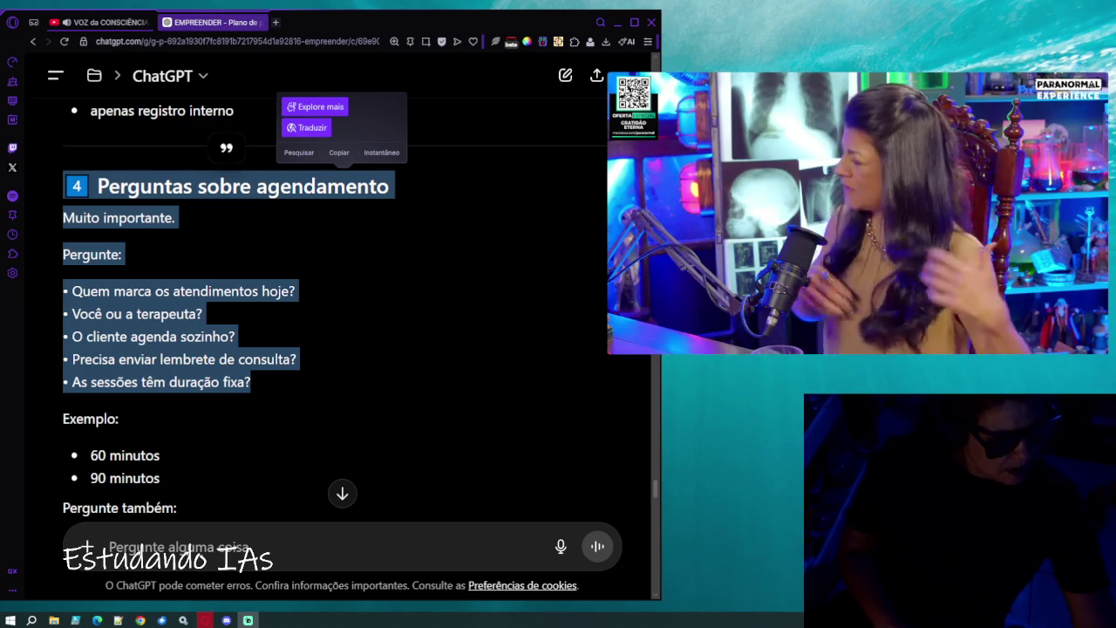
mouse_move(767, 351)
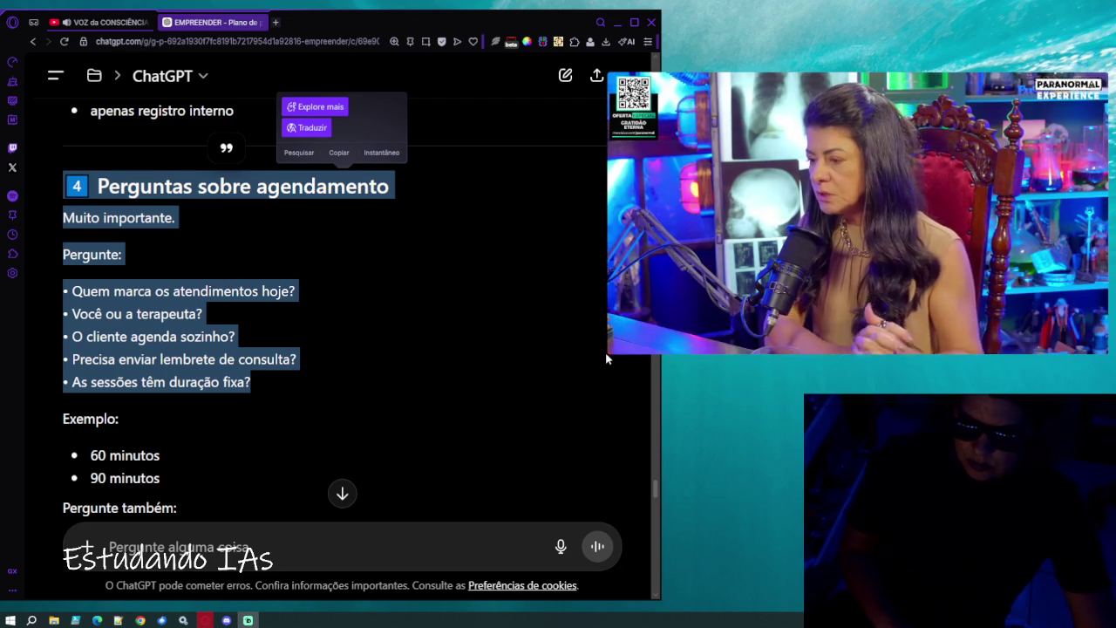
mouse_move(607, 353)
mouse_move(668, 349)
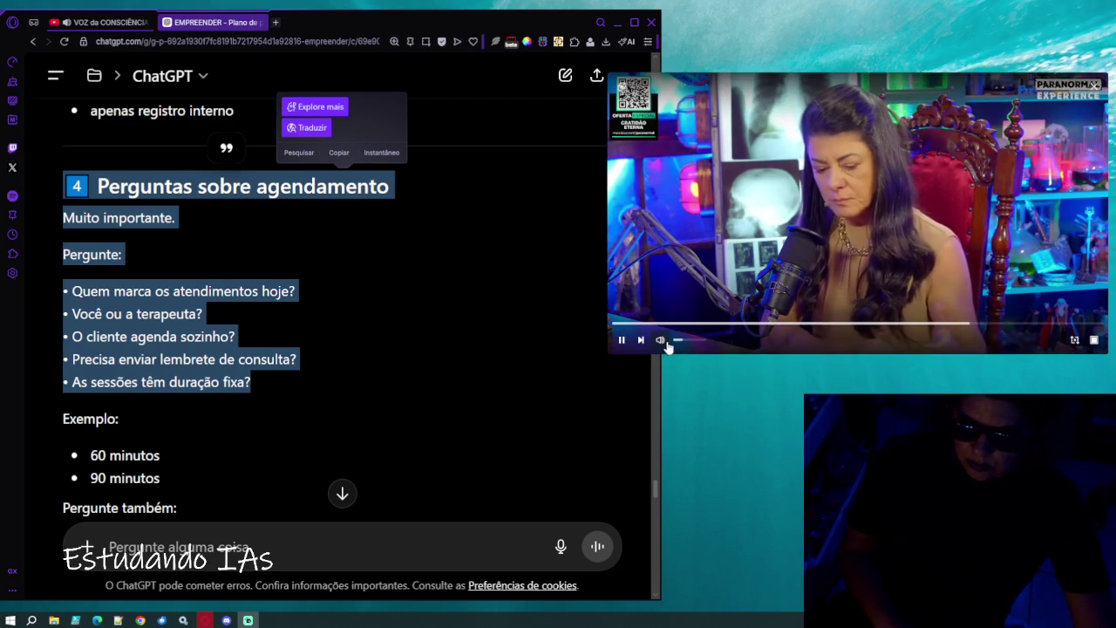
click(310, 347)
Scroll from the scheduling section past contracts and terms to section 10 on multi-school use.
scroll(309, 346, down, 1)
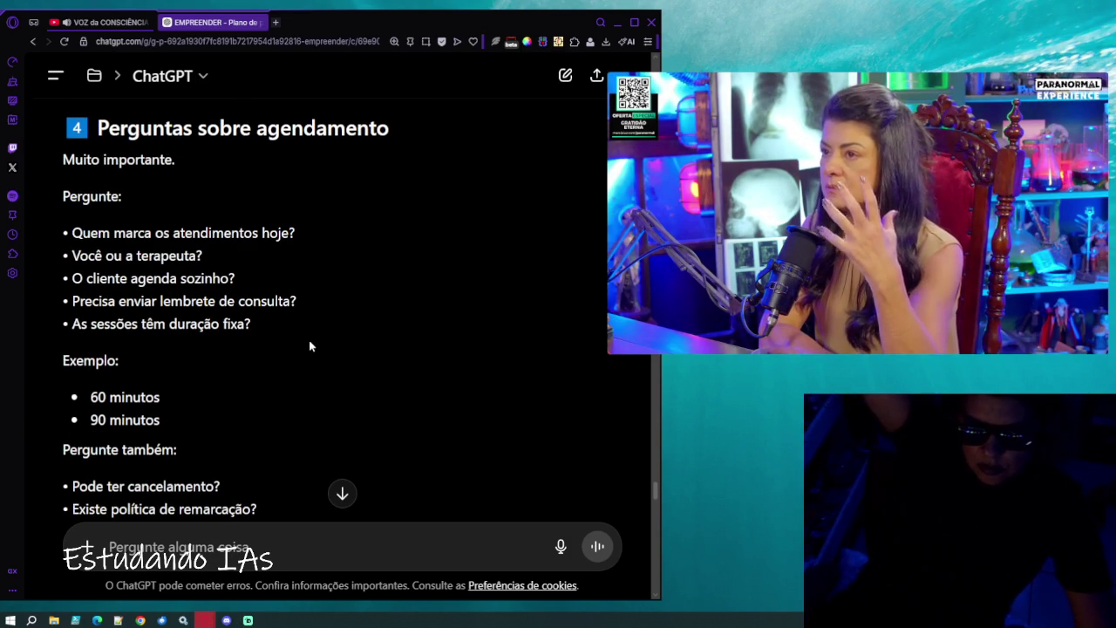
scroll(310, 346, down, 1)
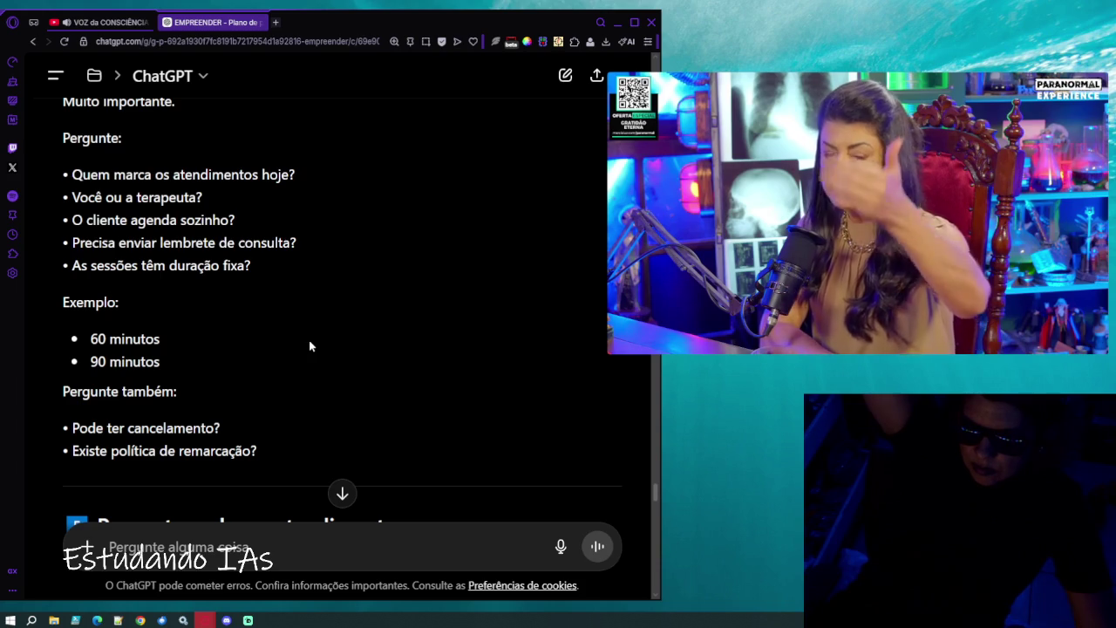
scroll(309, 339, down, 1)
scroll(309, 339, down, 2)
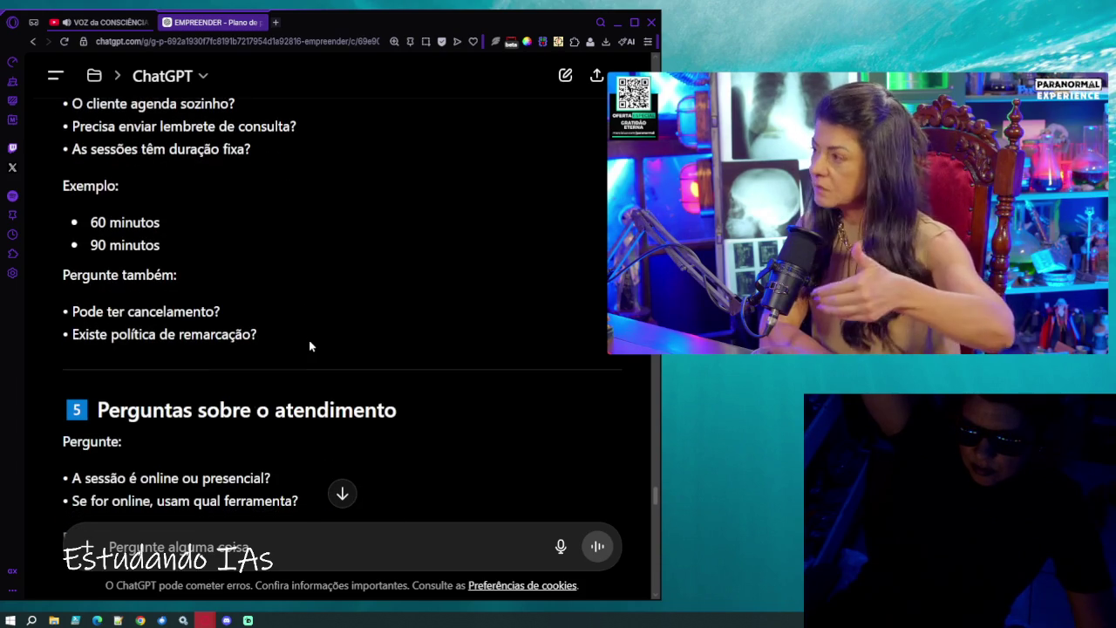
scroll(309, 340, down, 2)
scroll(309, 341, down, 2)
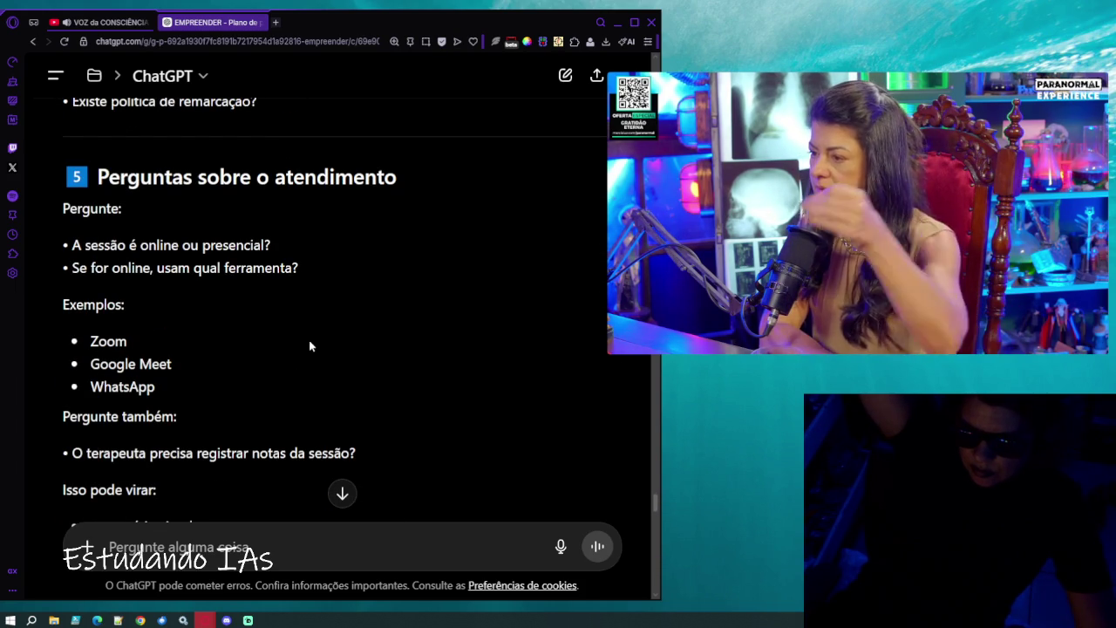
scroll(310, 344, down, 4)
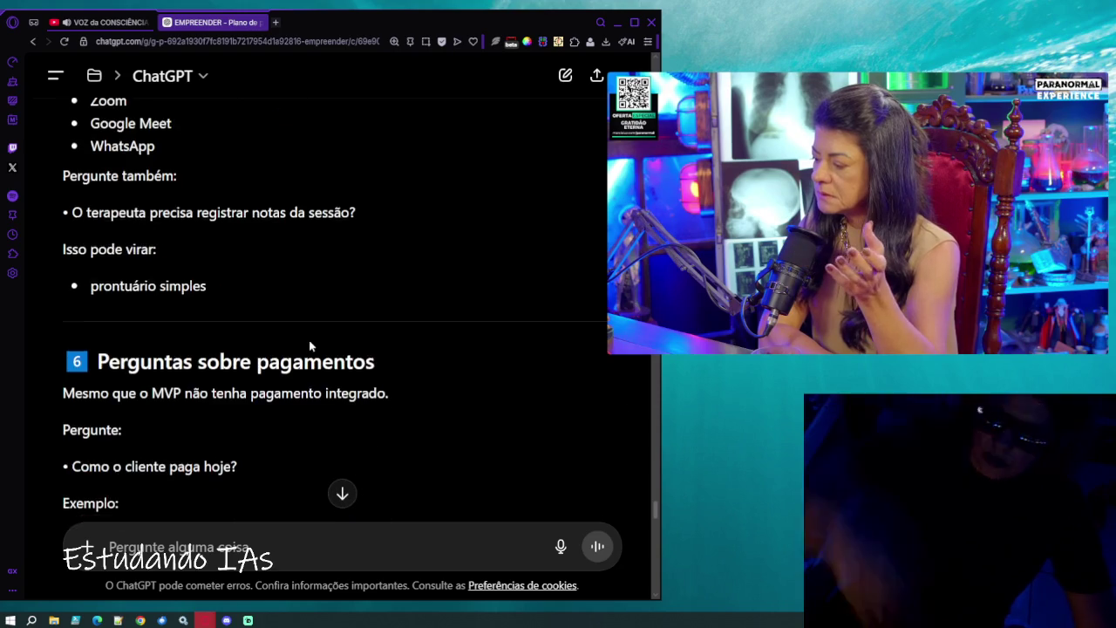
scroll(309, 345, down, 4)
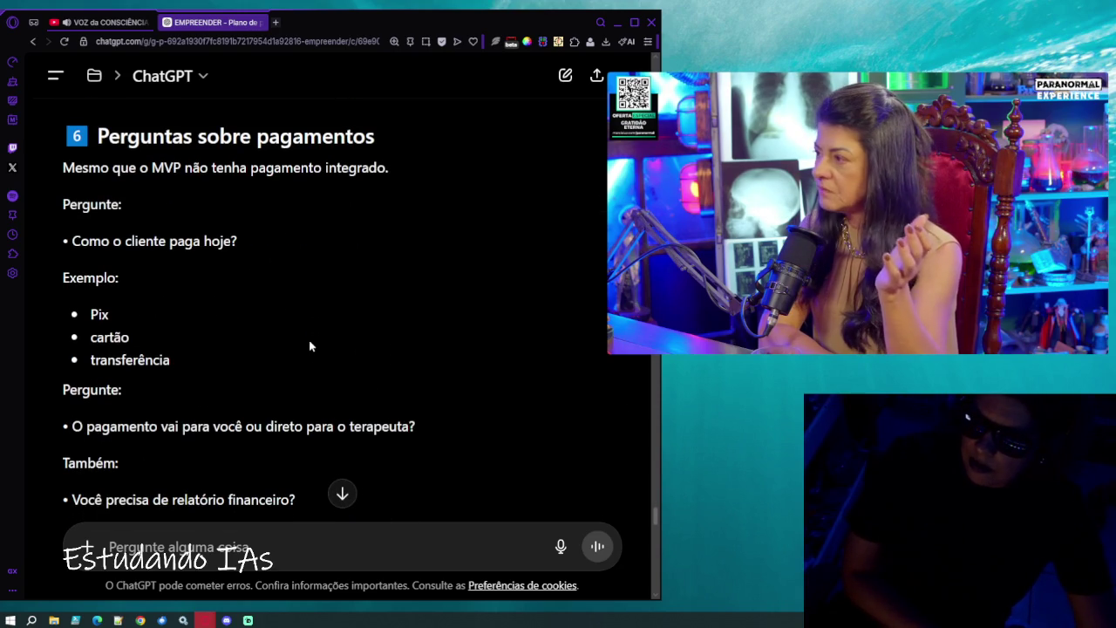
scroll(308, 346, down, 5)
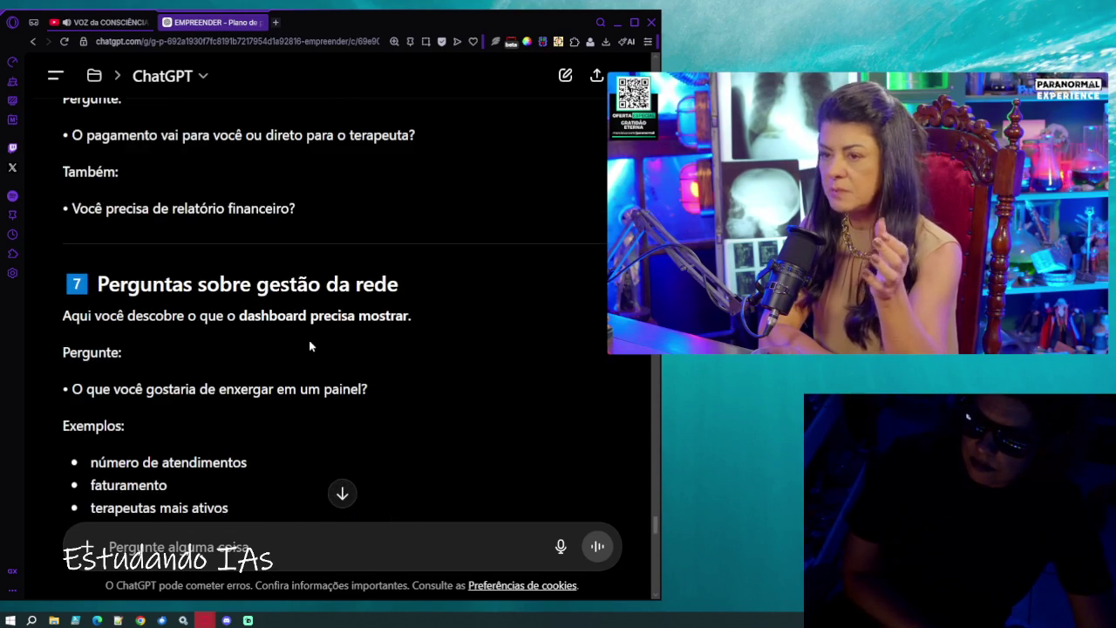
scroll(309, 346, down, 2)
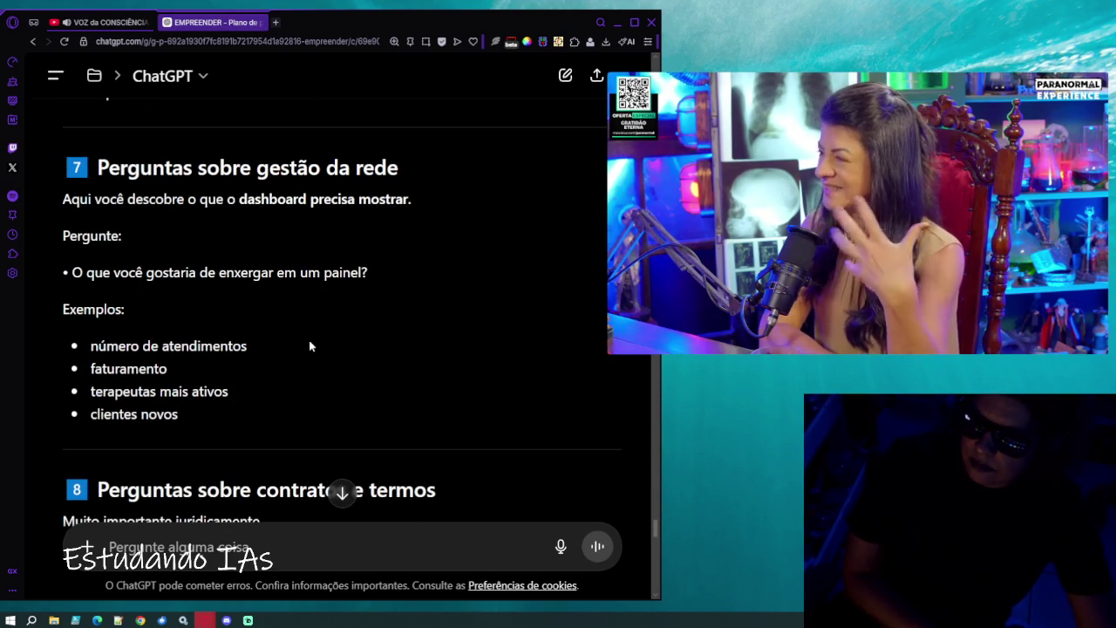
scroll(309, 340, down, 4)
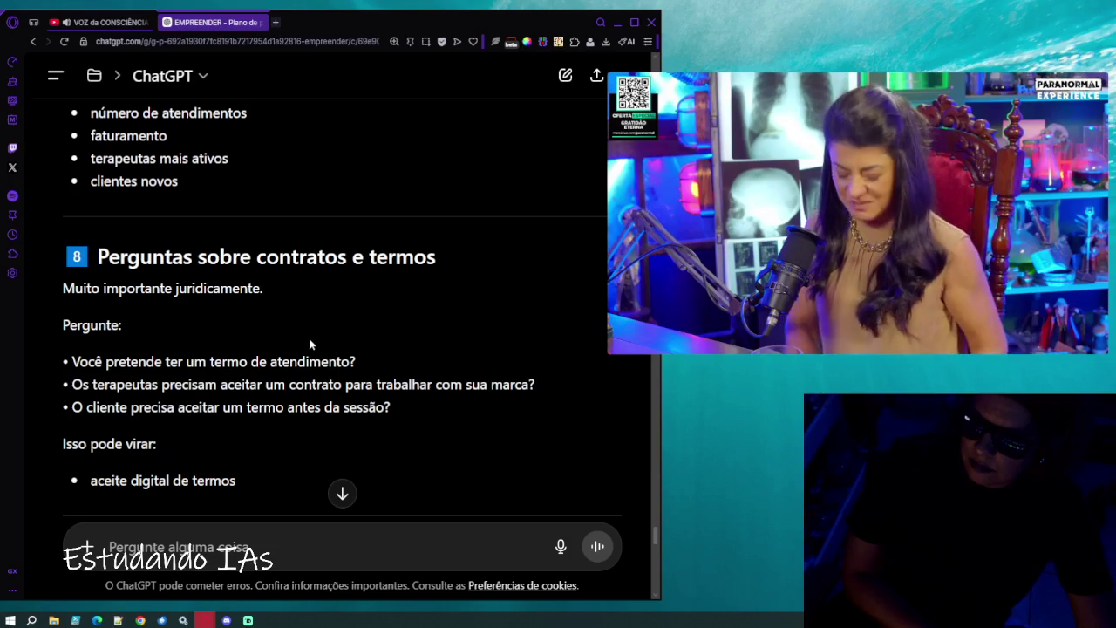
scroll(308, 337, down, 3)
scroll(307, 343, down, 1)
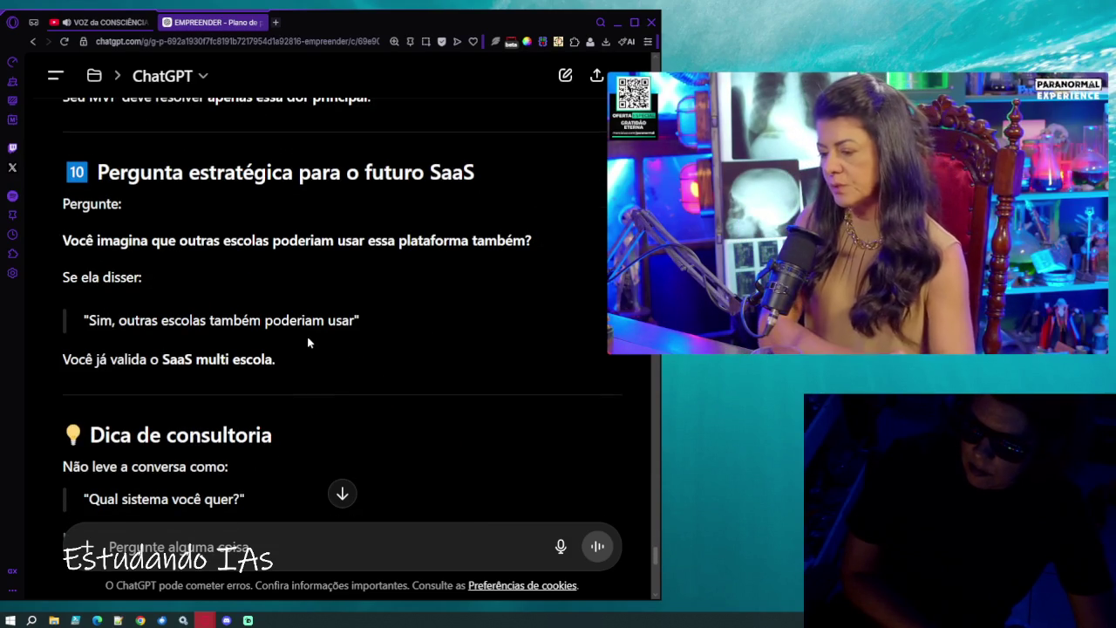
Scroll to 'Uma pergunta de ouro' about the perfect daily dashboard, highlight it, then clear the highlight.
scroll(307, 343, down, 3)
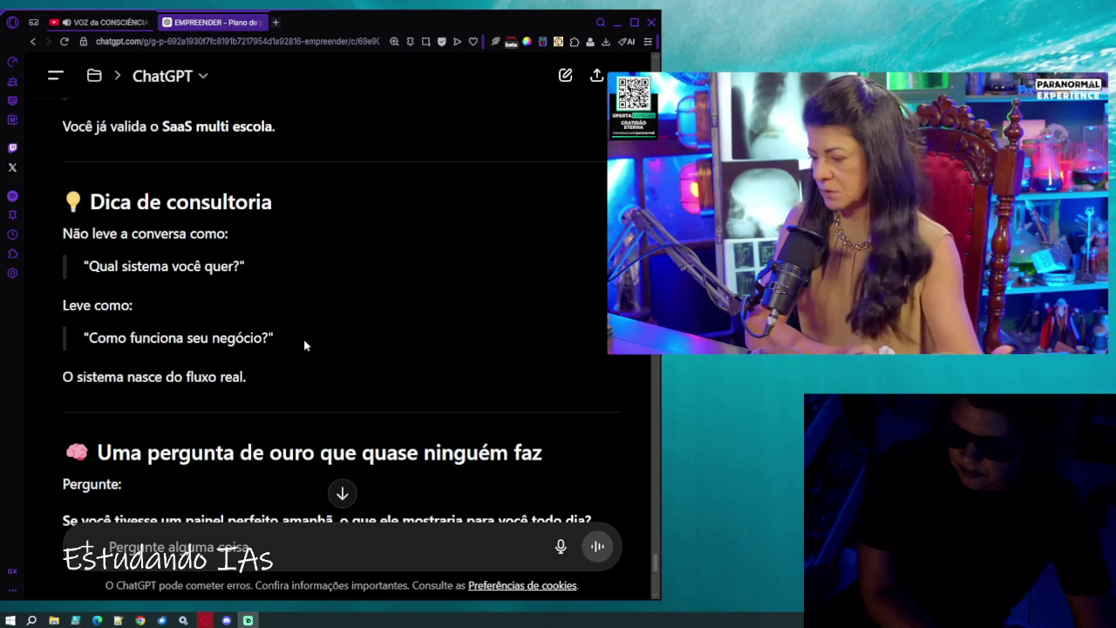
scroll(304, 345, down, 2)
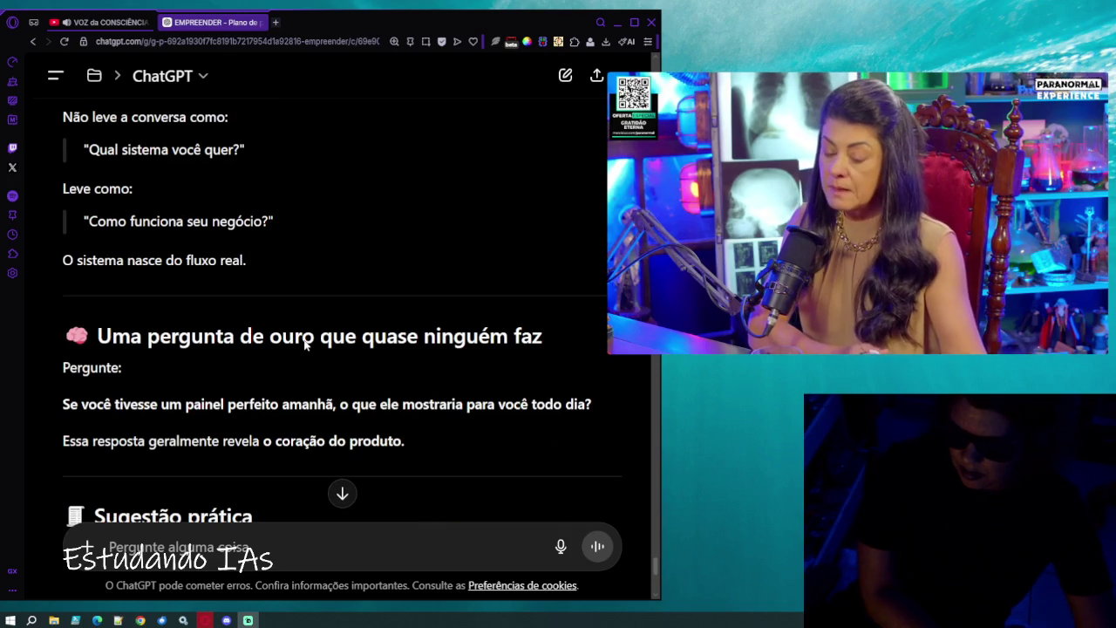
scroll(364, 349, down, 1)
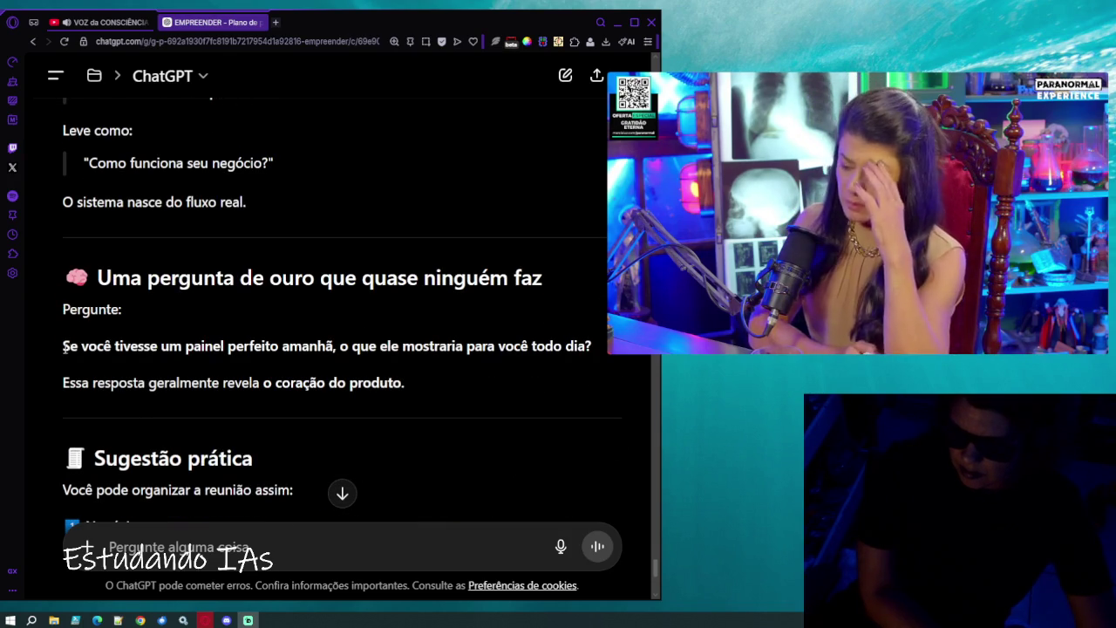
mouse_move(61, 346)
mouse_down()
mouse_move(181, 347)
mouse_move(252, 367)
mouse_move(262, 349)
mouse_move(592, 349)
mouse_up()
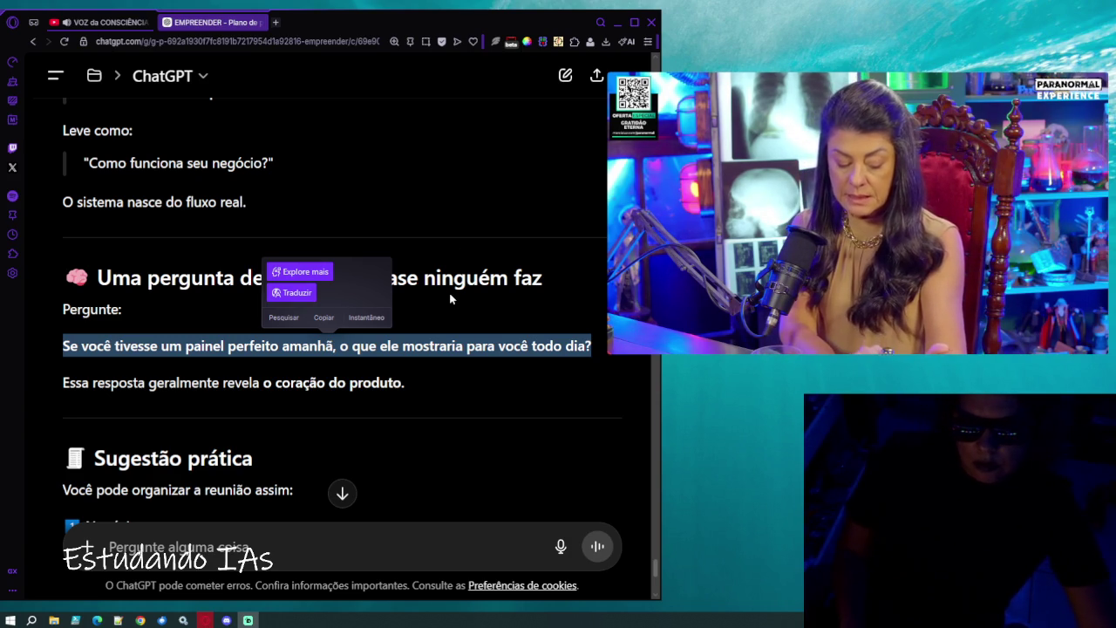
click(323, 317)
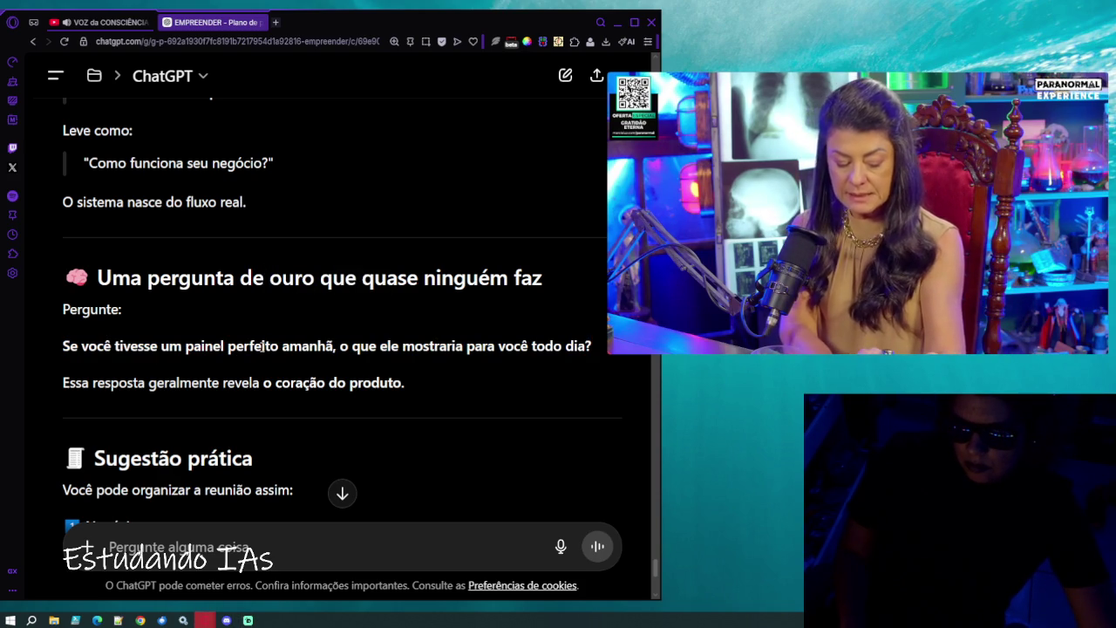
Zoom the page in and back out, then scroll to the 'Sugestão prática' Negócio-to-Futuro outline.
scroll(261, 346, up, 1)
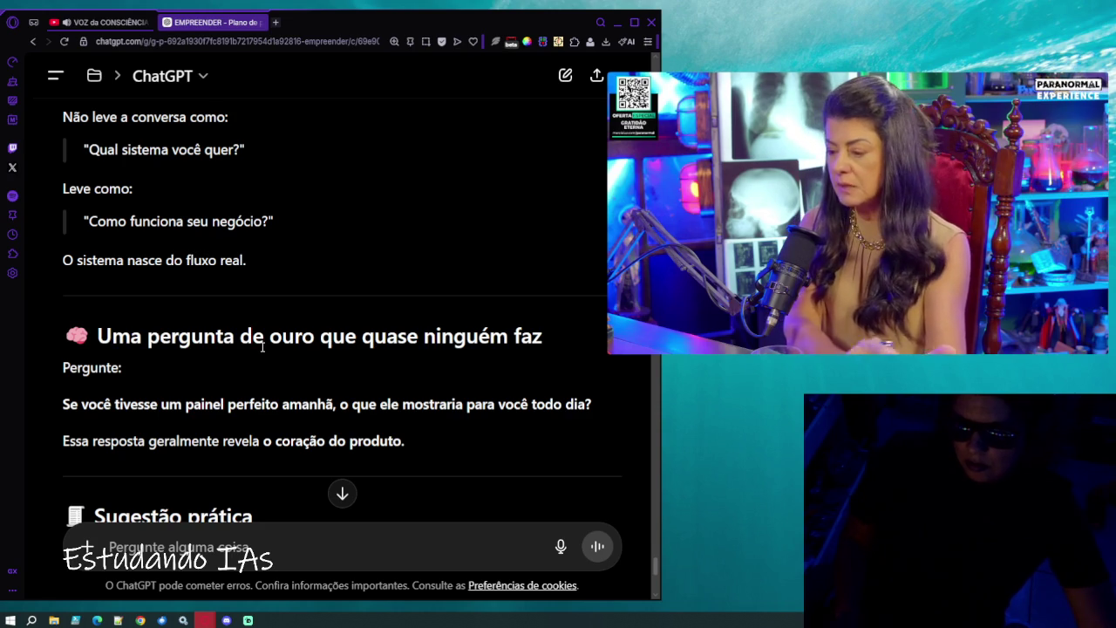
key(ctrl+plus)
scroll(261, 344, down, 2)
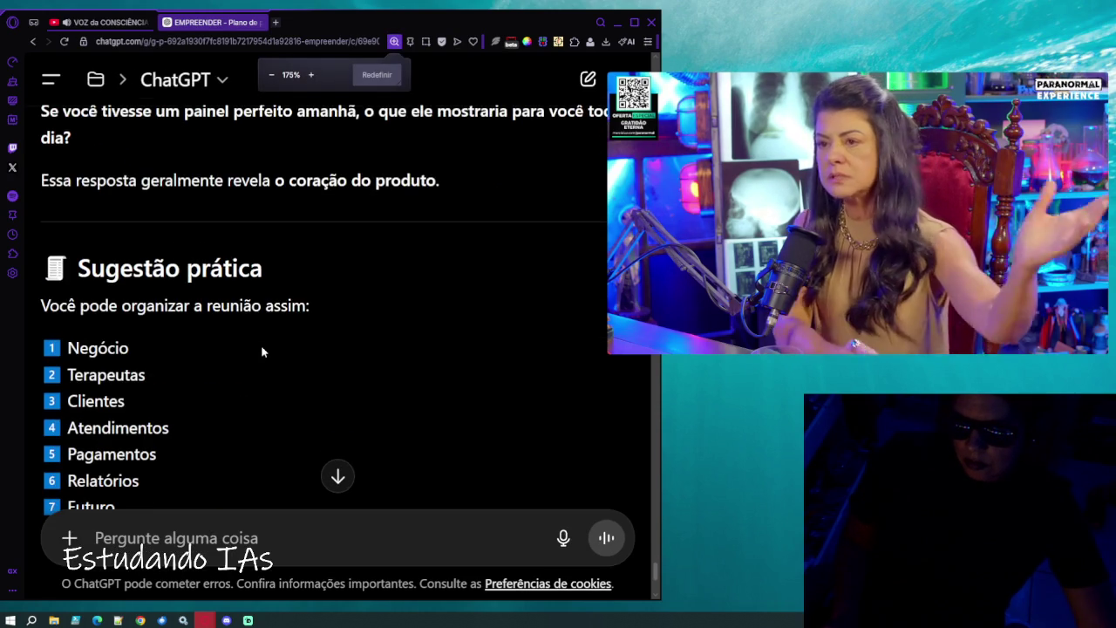
key(ctrl+minus)
scroll(262, 347, down, 3)
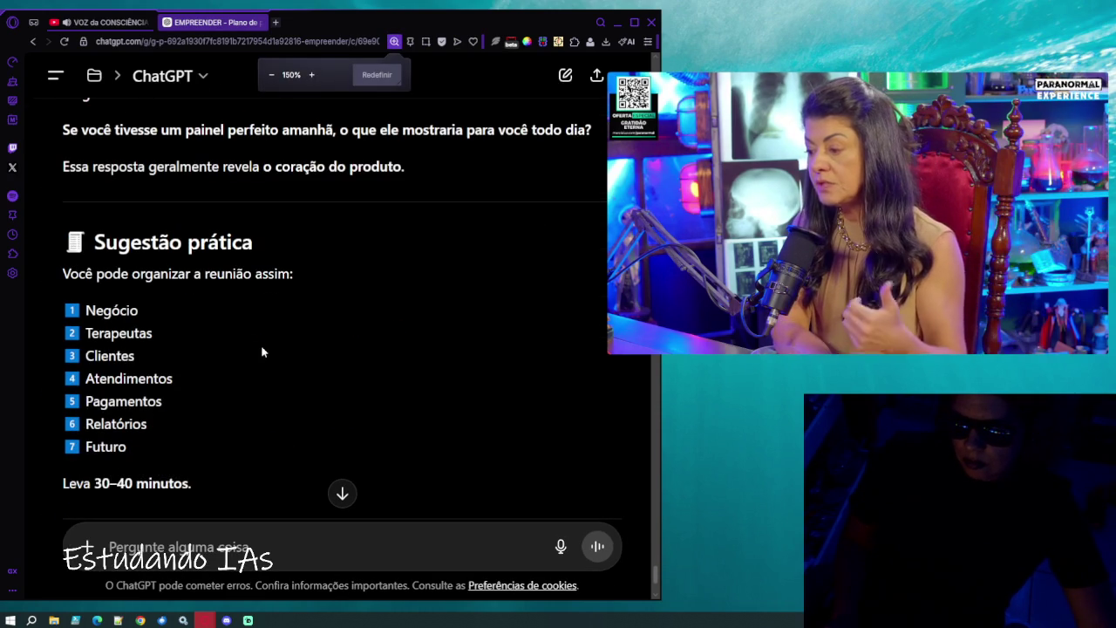
scroll(262, 352, down, 1)
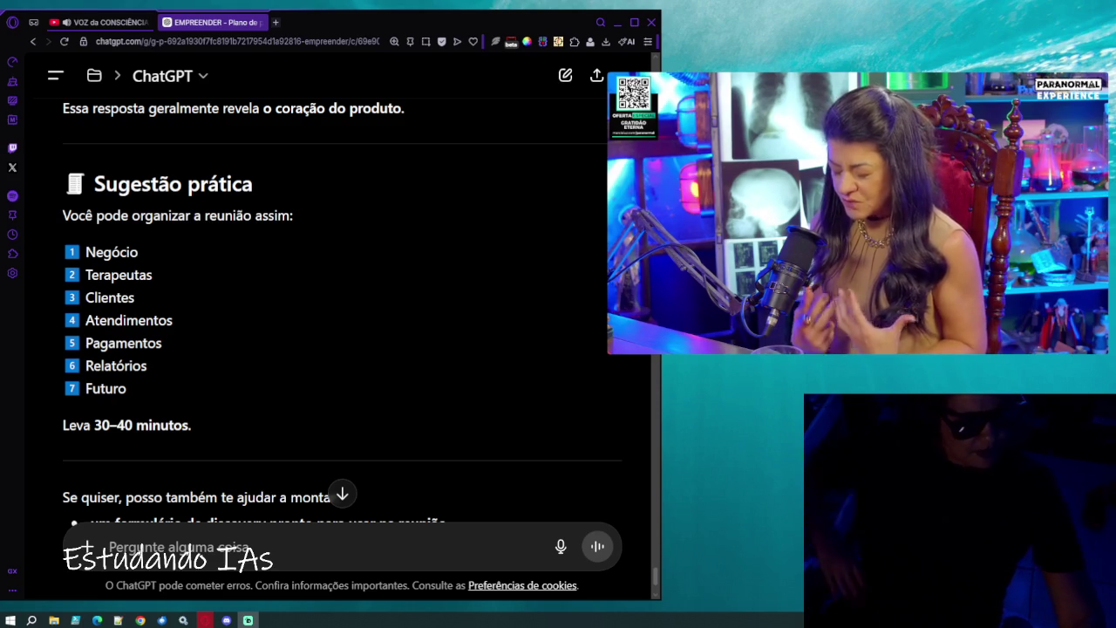
mouse_move(673, 346)
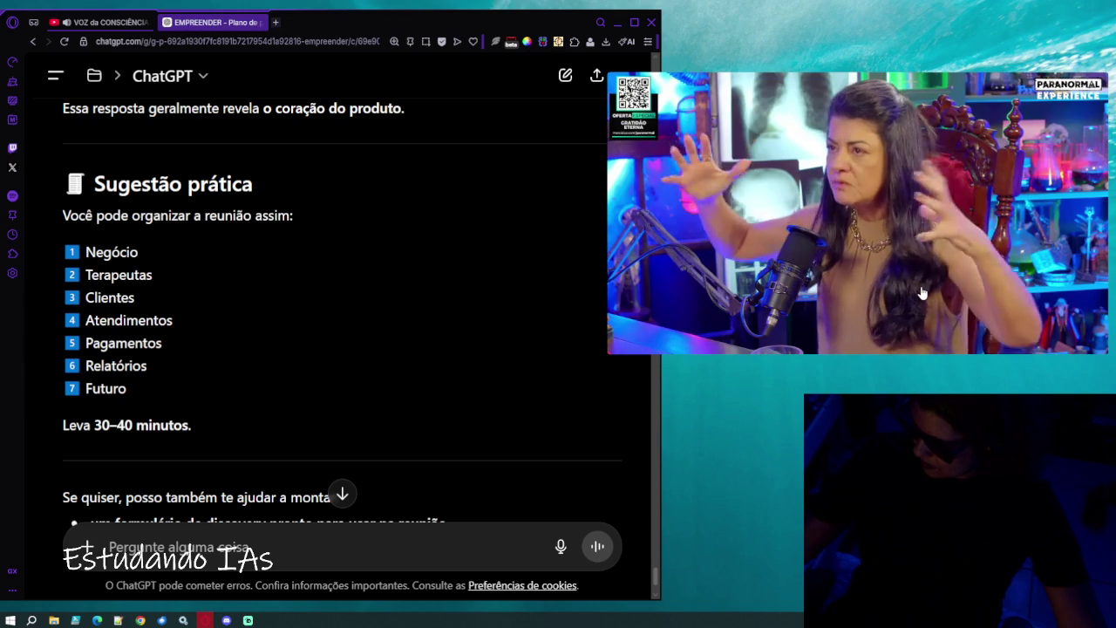
mouse_move(923, 293)
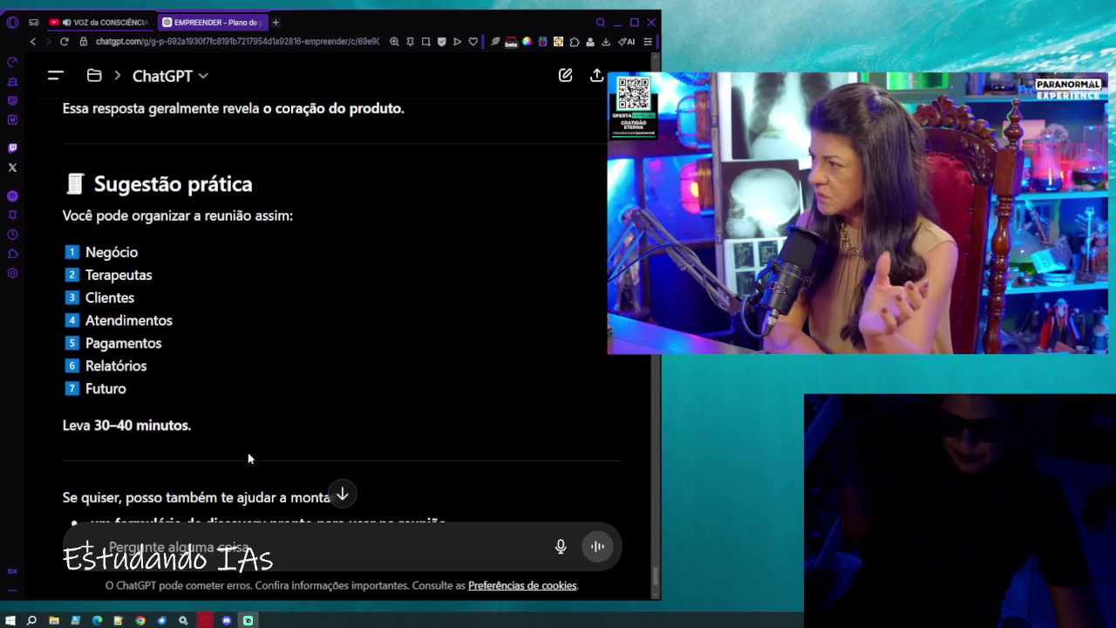
scroll(270, 396, down, 2)
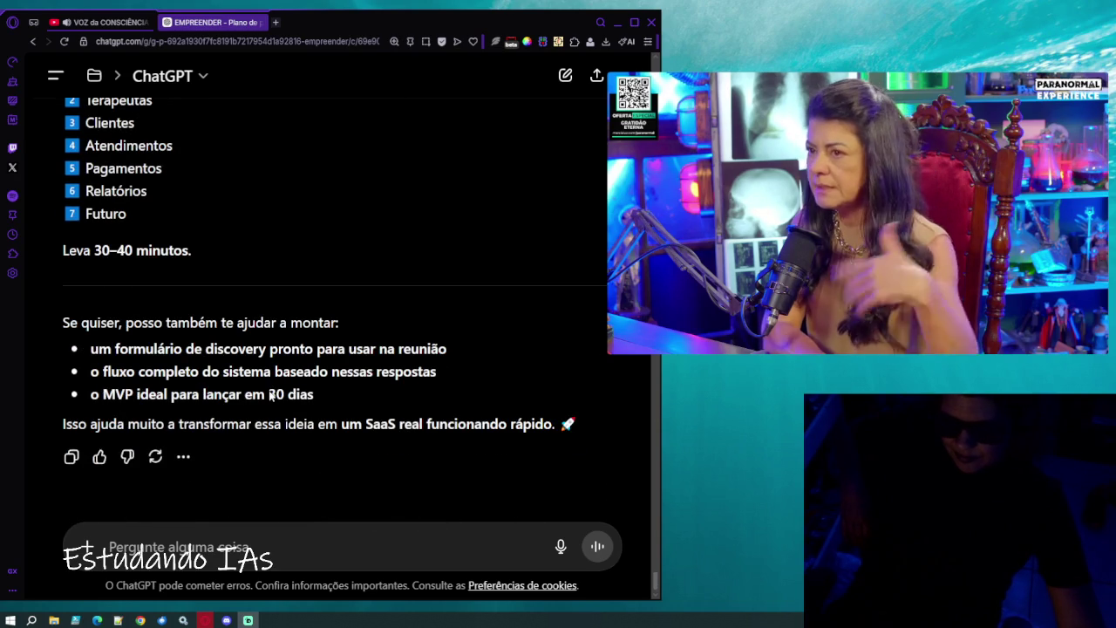
scroll(269, 396, up, 5)
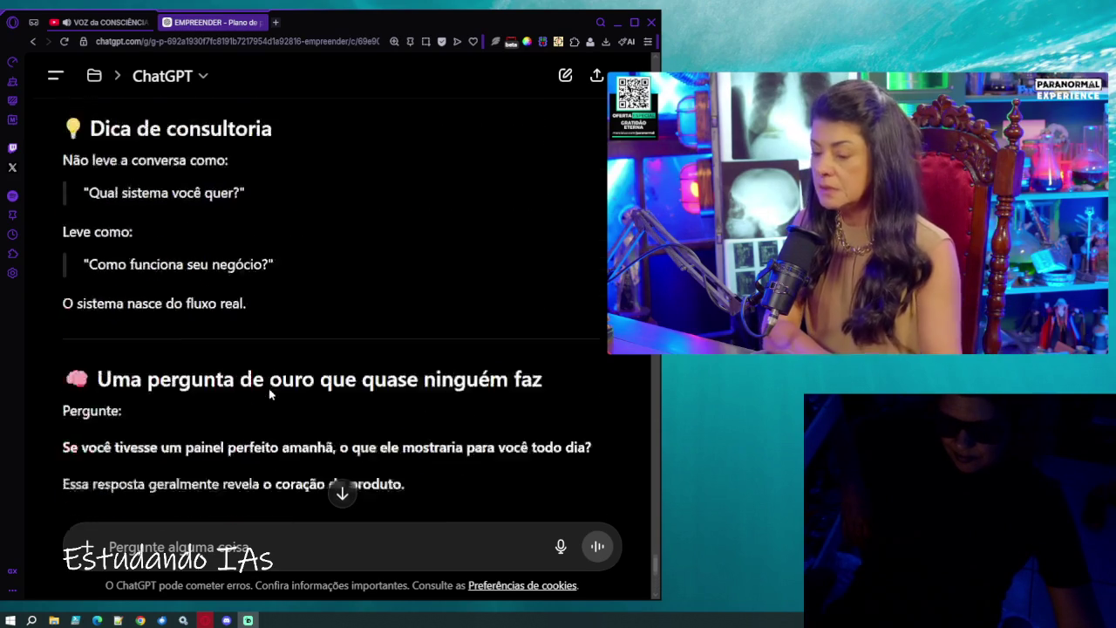
scroll(269, 396, up, 6)
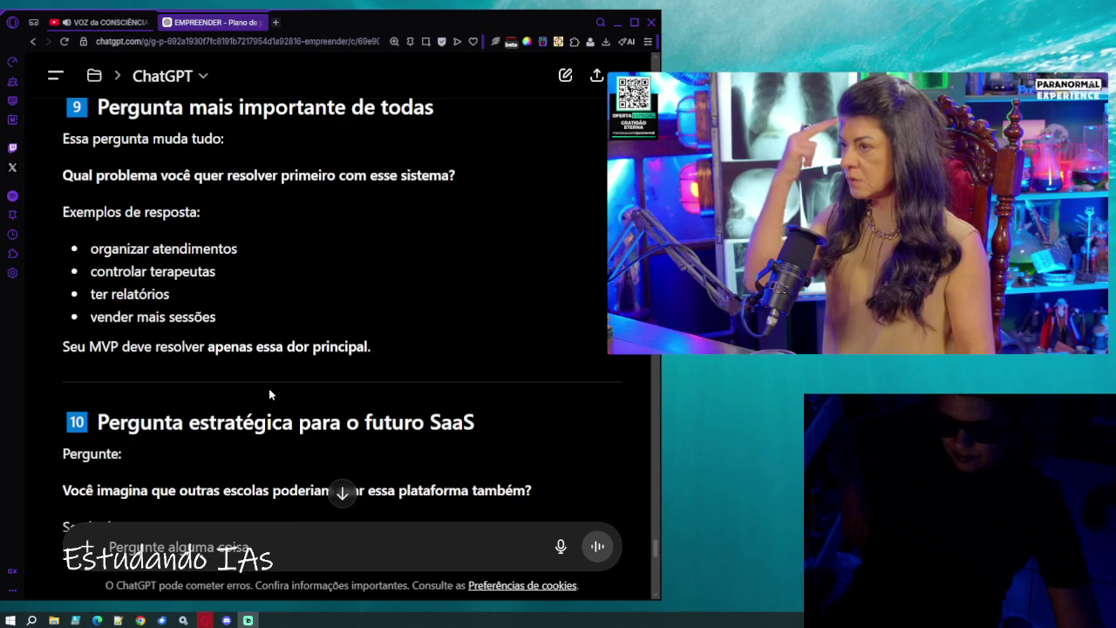
scroll(269, 394, up, 3)
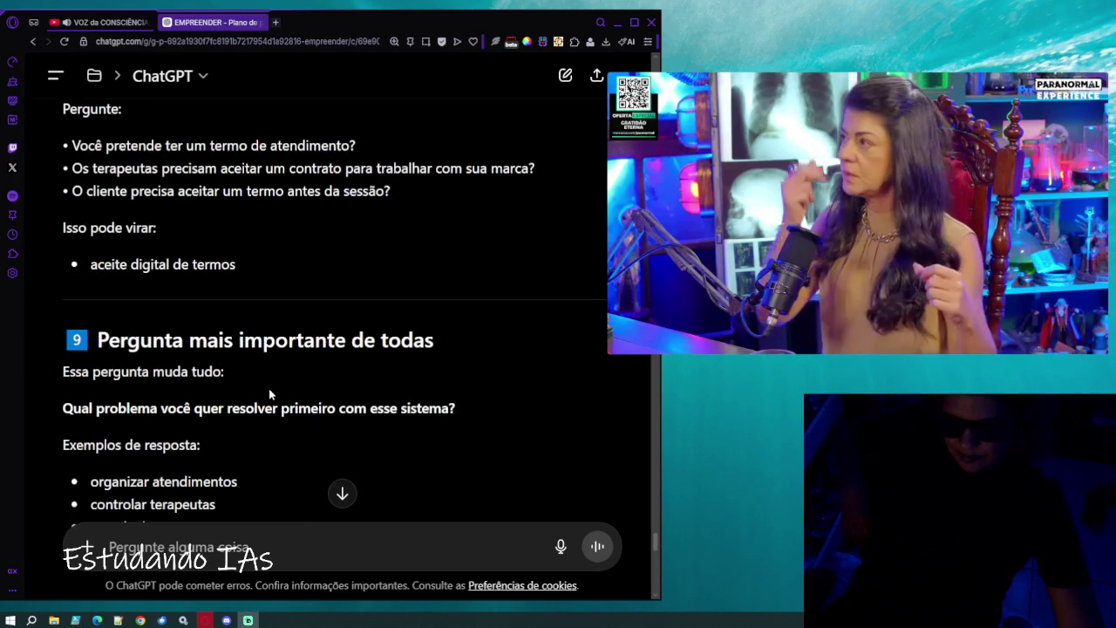
scroll(269, 395, up, 2)
scroll(269, 395, up, 1)
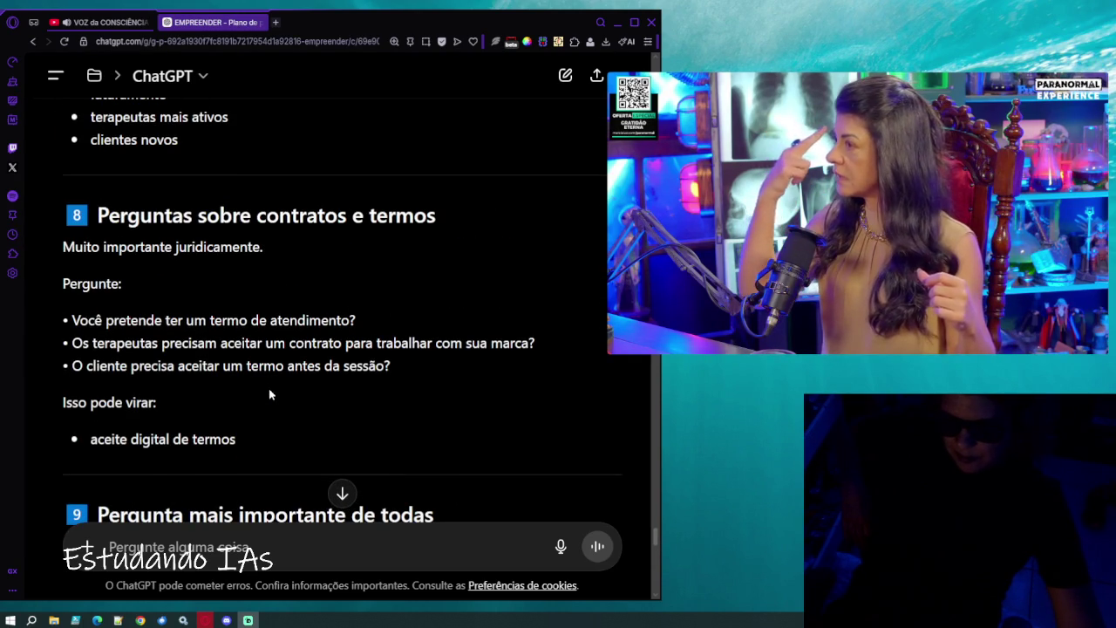
scroll(269, 395, up, 2)
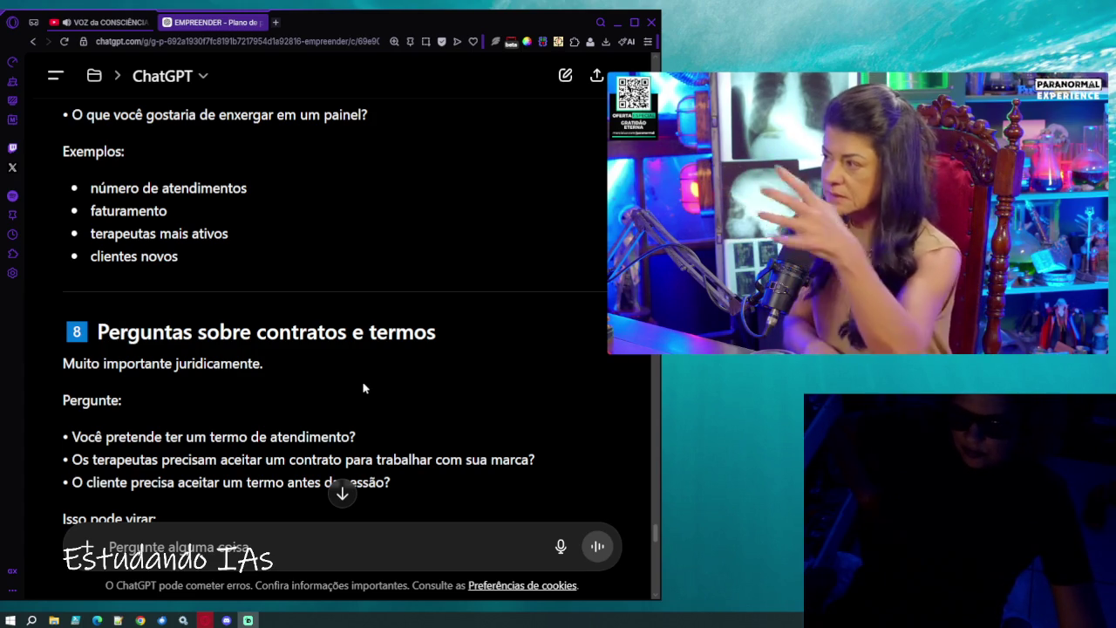
scroll(361, 386, up, 2)
scroll(363, 386, up, 1)
scroll(362, 385, up, 2)
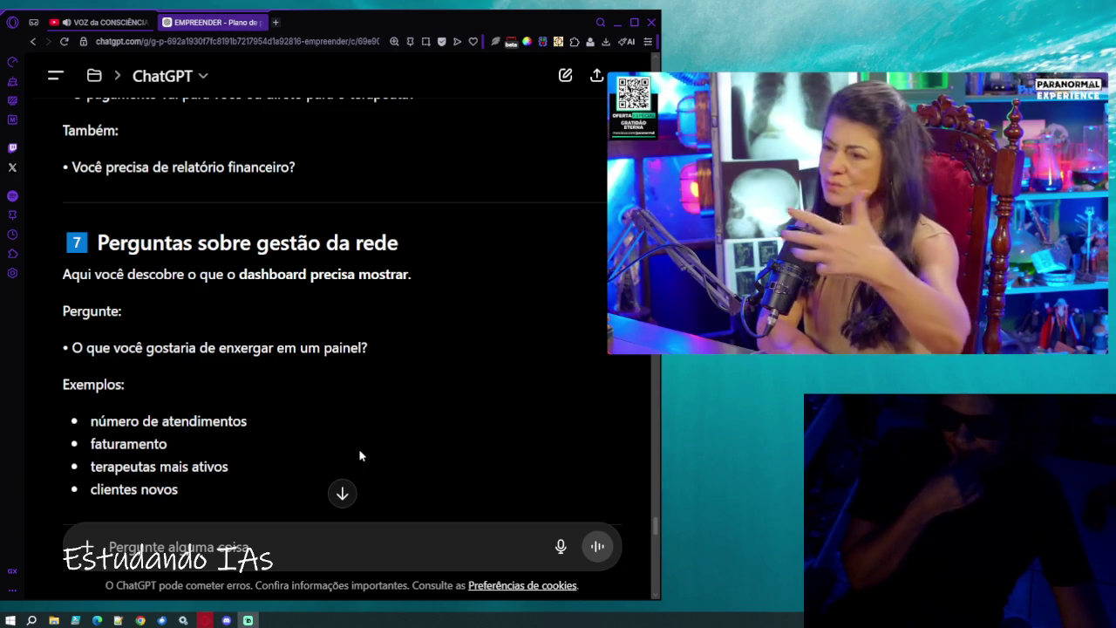
scroll(359, 448, up, 1)
scroll(358, 448, down, 2)
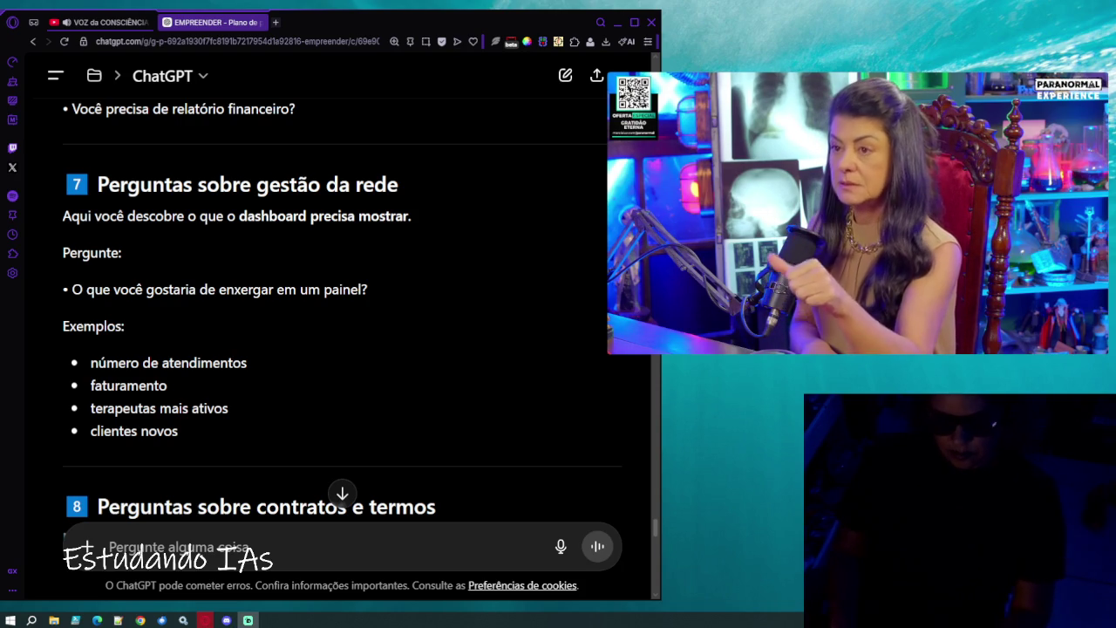
Mute the picture-in-picture podcast video, close its window, and scroll on to section 9.
mouse_move(722, 335)
click(660, 339)
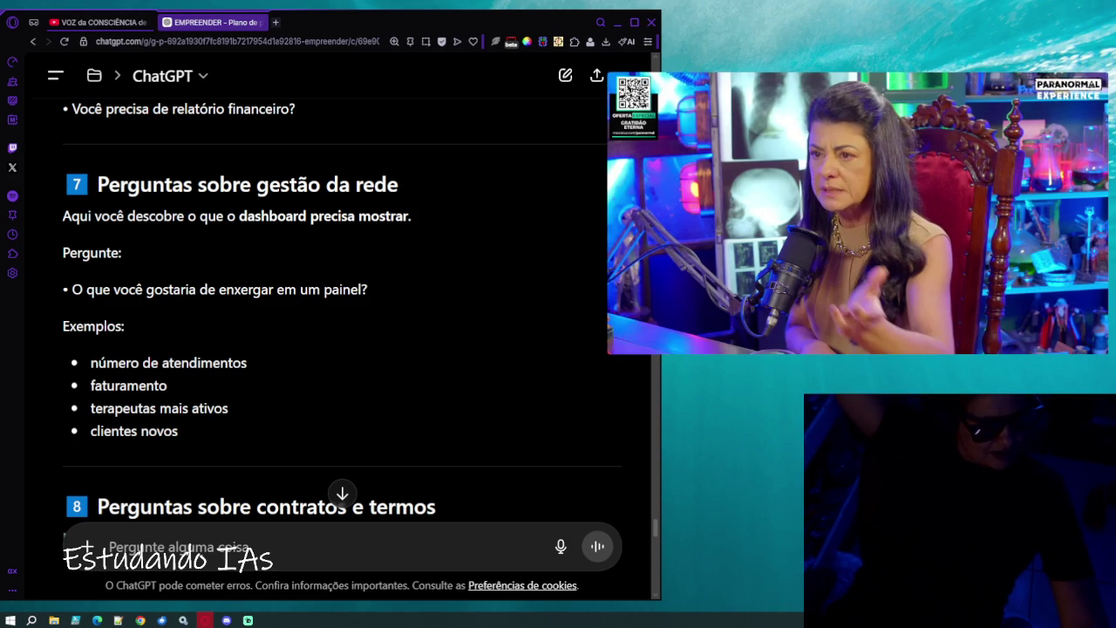
mouse_move(1043, 106)
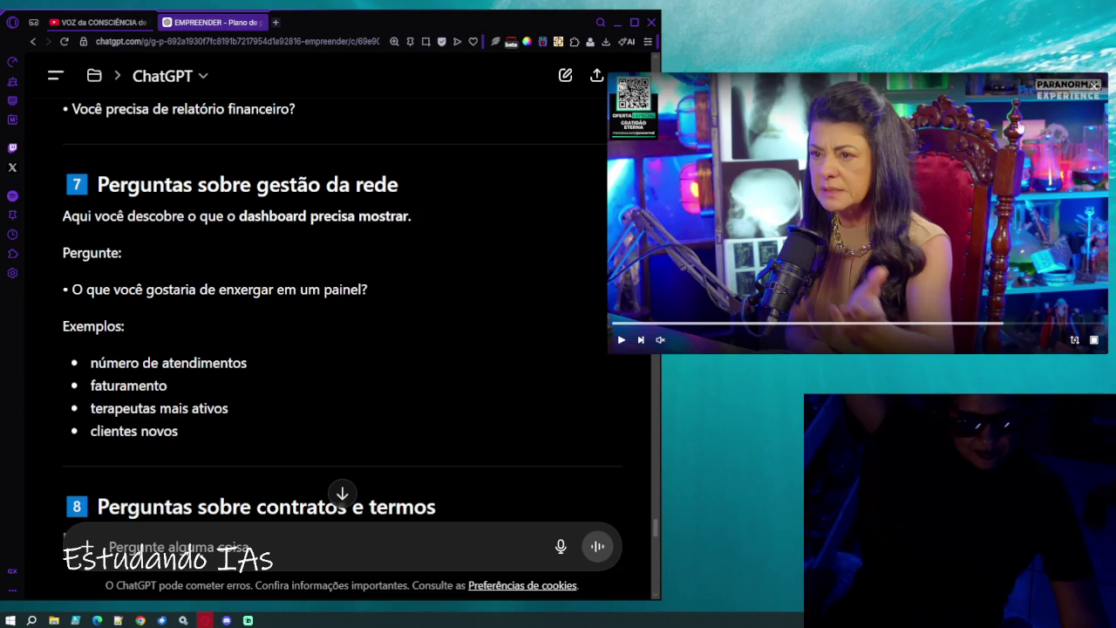
click(1094, 86)
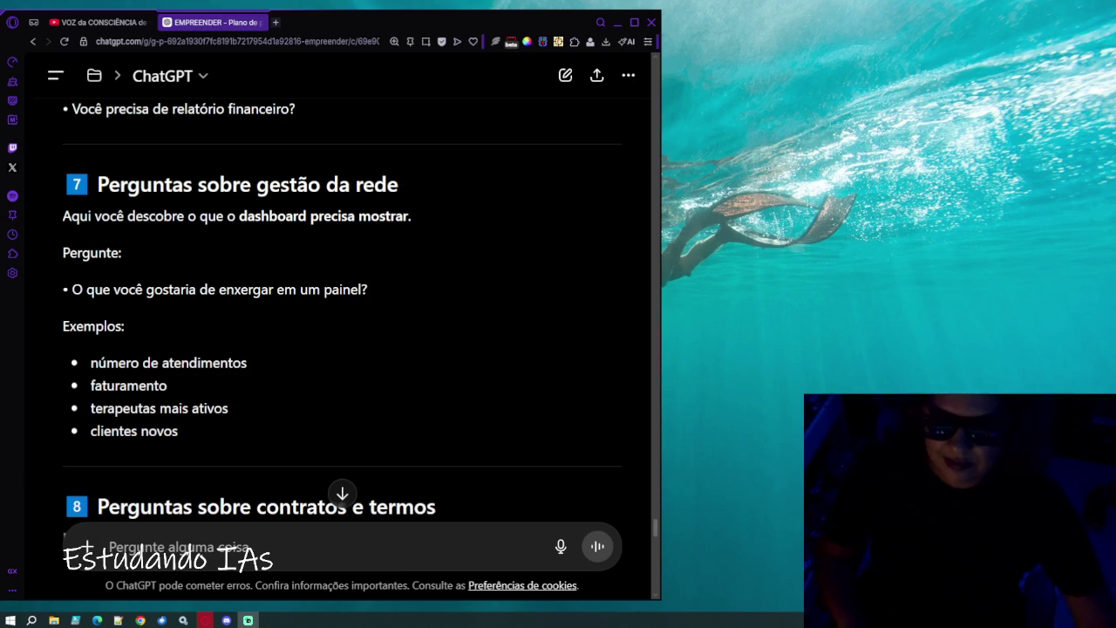
scroll(451, 305, down, 2)
scroll(450, 305, down, 5)
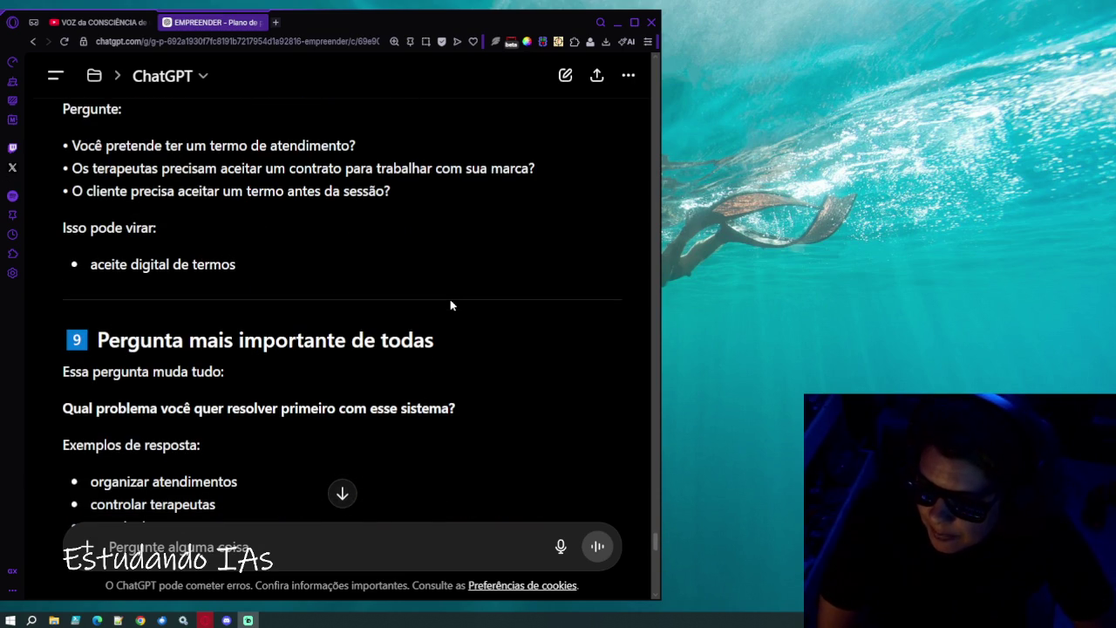
scroll(451, 305, up, 3)
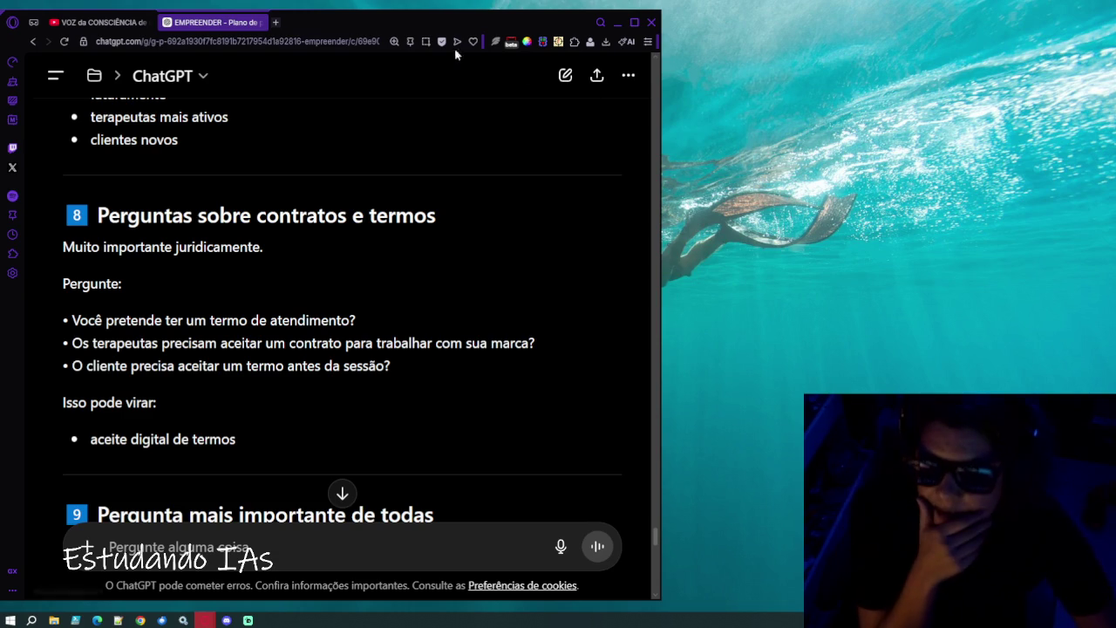
Close the other browser tab and scroll to section 7 on managing the therapist network.
click(150, 22)
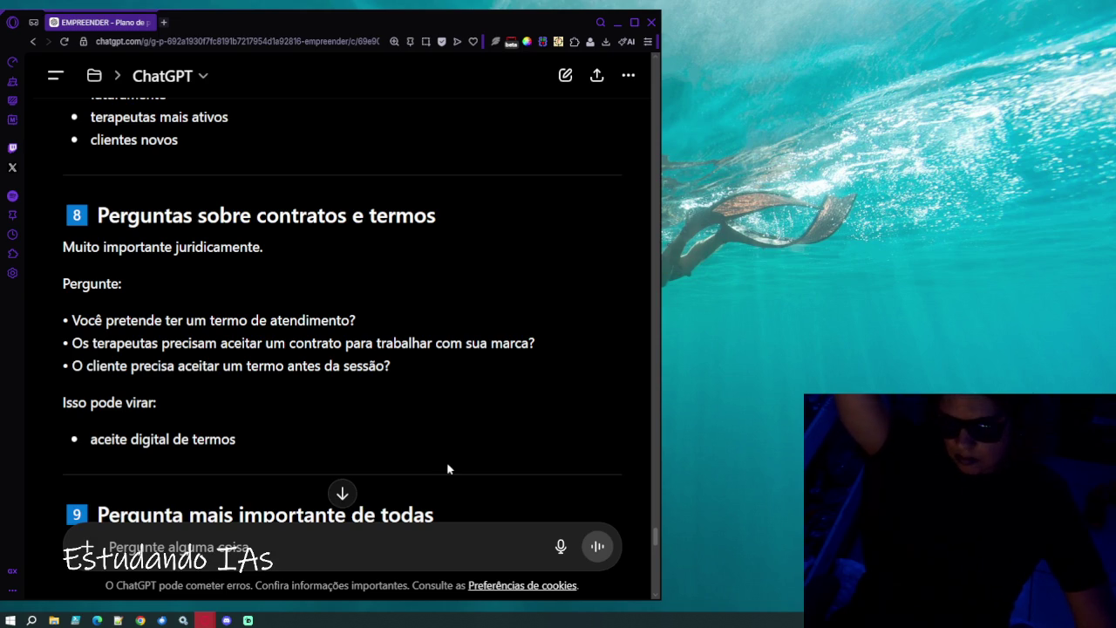
scroll(310, 460, up, 3)
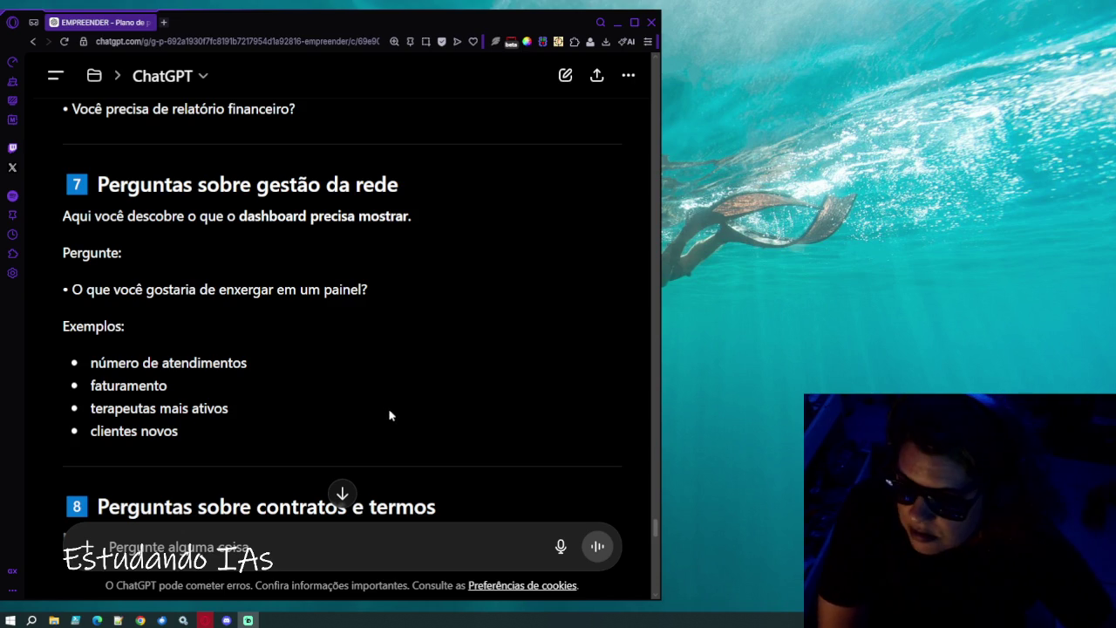
scroll(388, 424, down, 1)
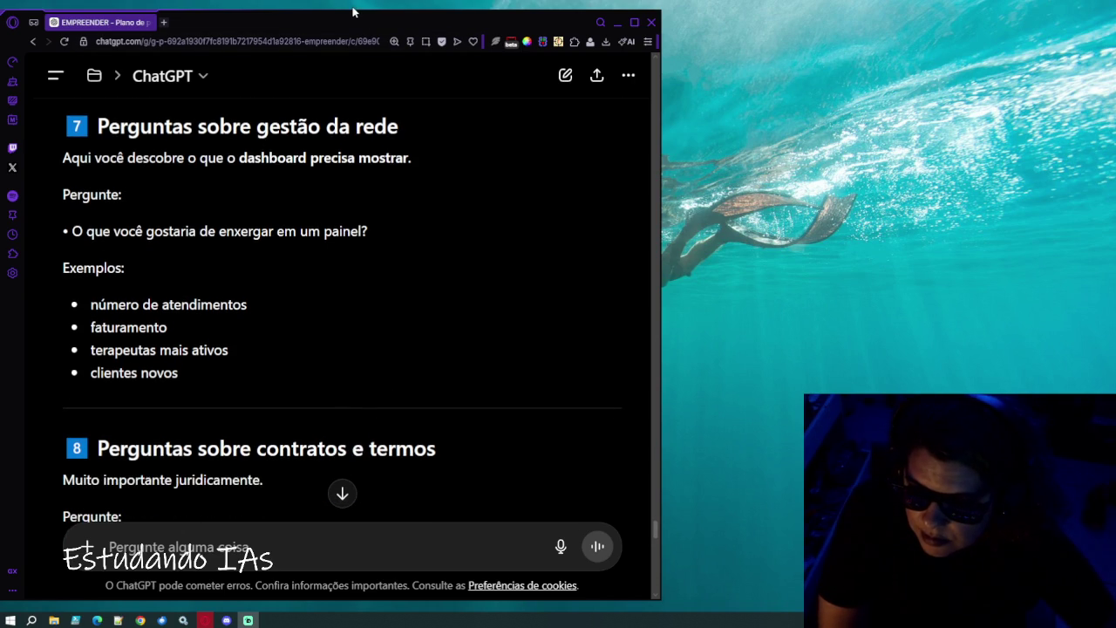
drag(355, 17, 365, 11)
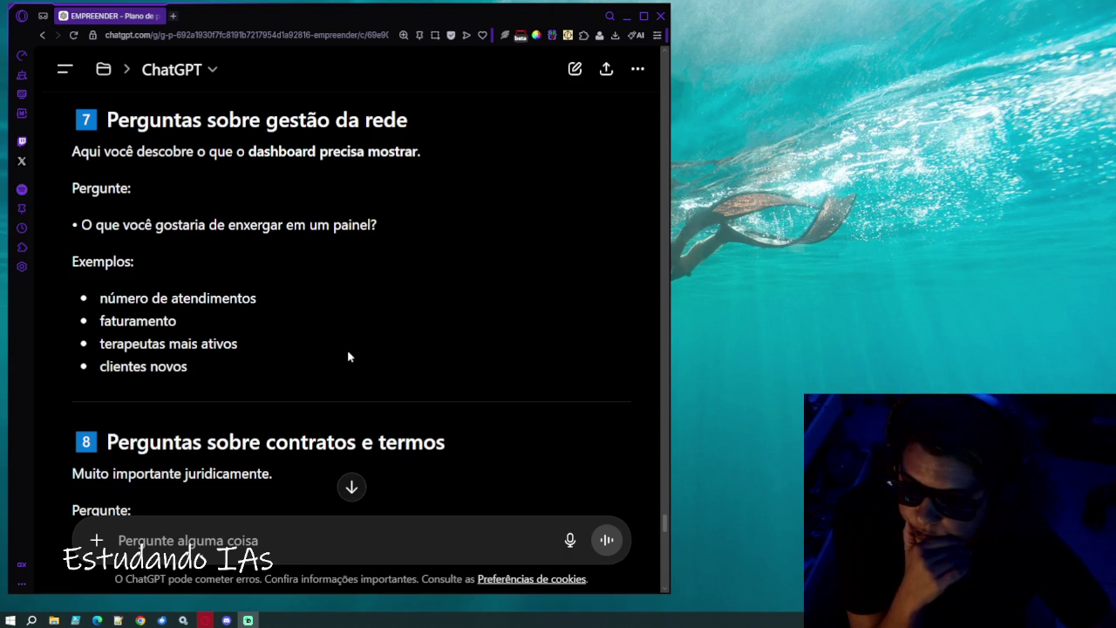
Review the reply's ending and select the 'Se quiser' line offering a ready discovery form.
scroll(347, 355, down, 20)
scroll(347, 356, down, 5)
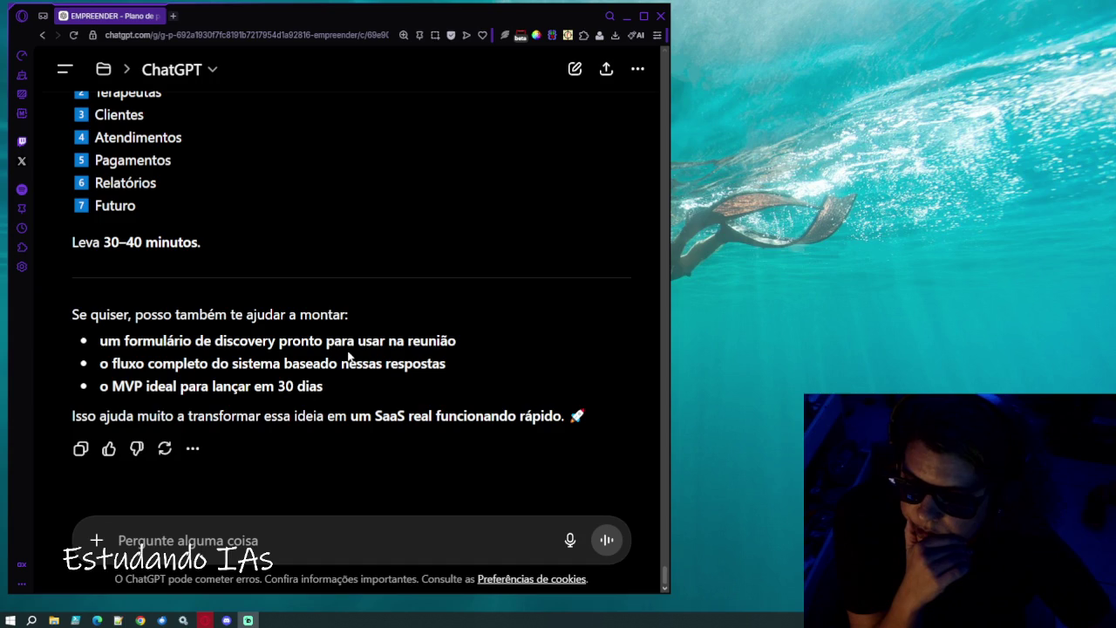
scroll(347, 356, up, 1)
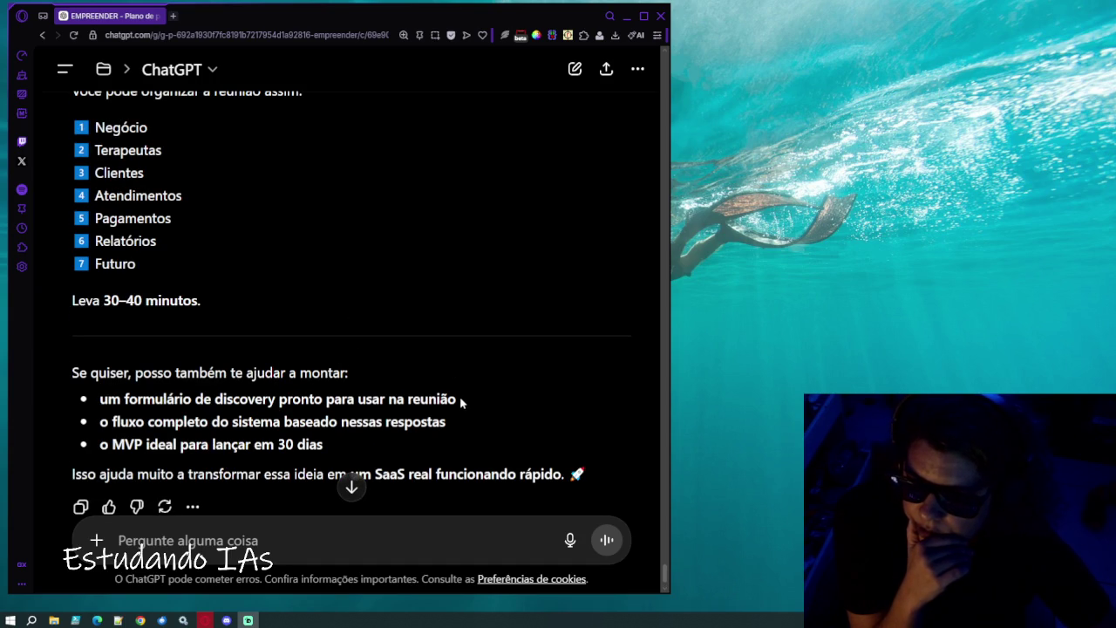
drag(460, 399, 223, 399)
click(303, 420)
scroll(305, 420, up, 1)
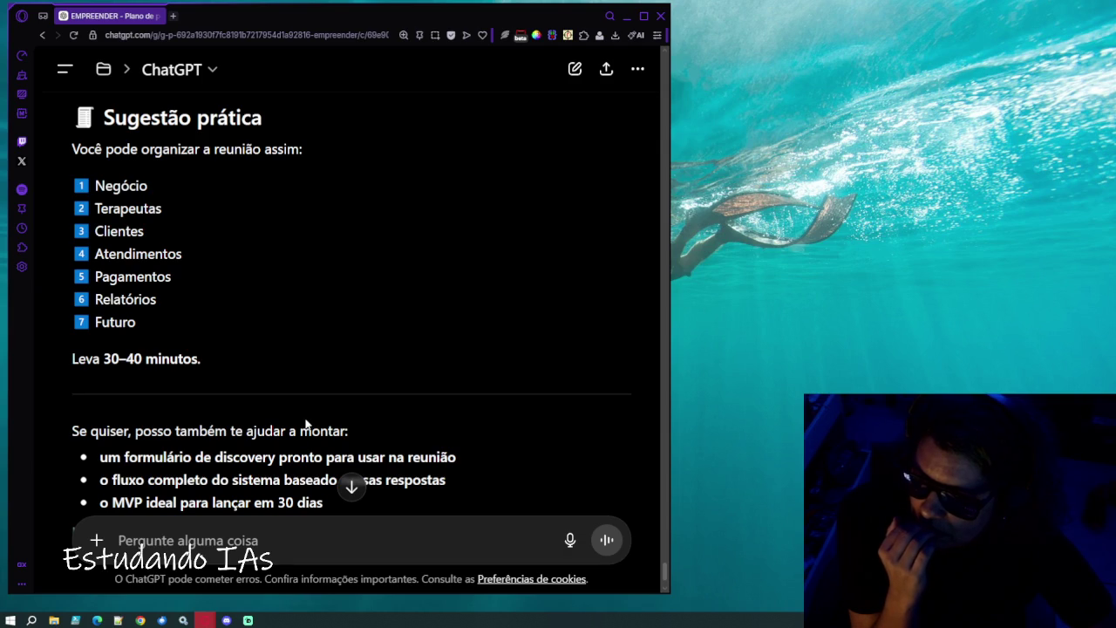
drag(469, 464, 97, 468)
Paste the suggestion and send a discovery-form request for a viable SaaS MVP for 'grupos de terapeutas'.
key(ctrl+c)
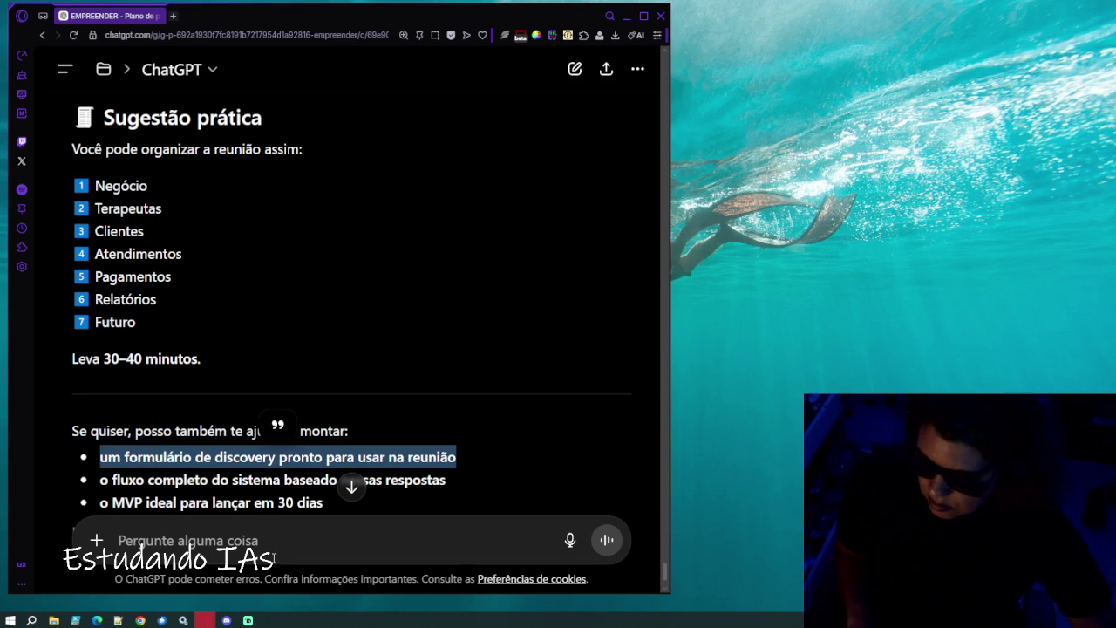
click(273, 547)
key(ctrl+v)
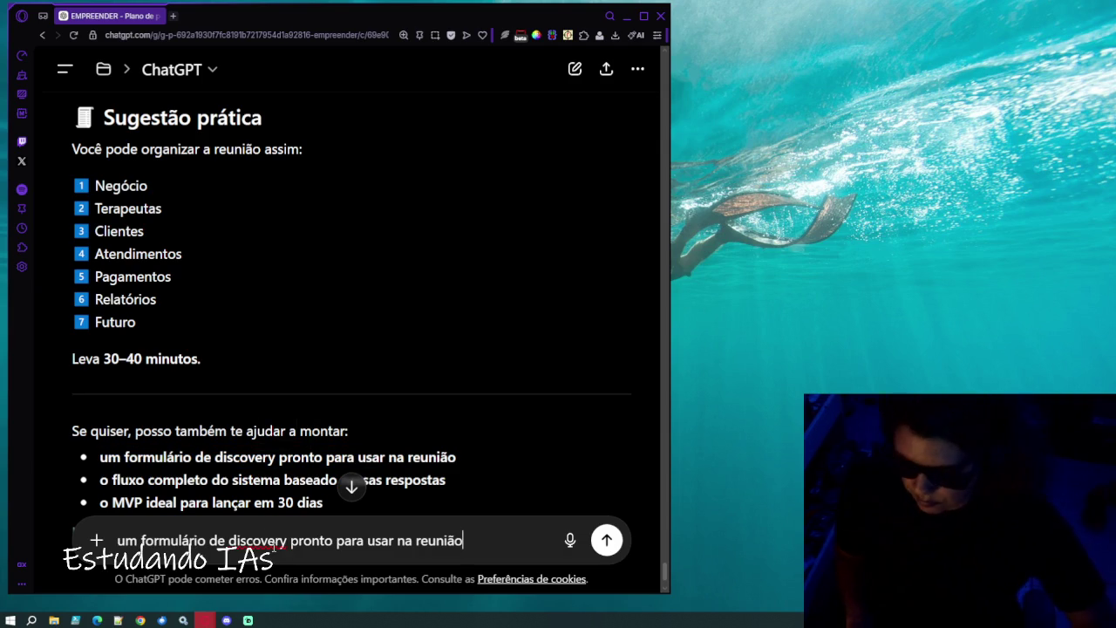
text( para )
text(per)
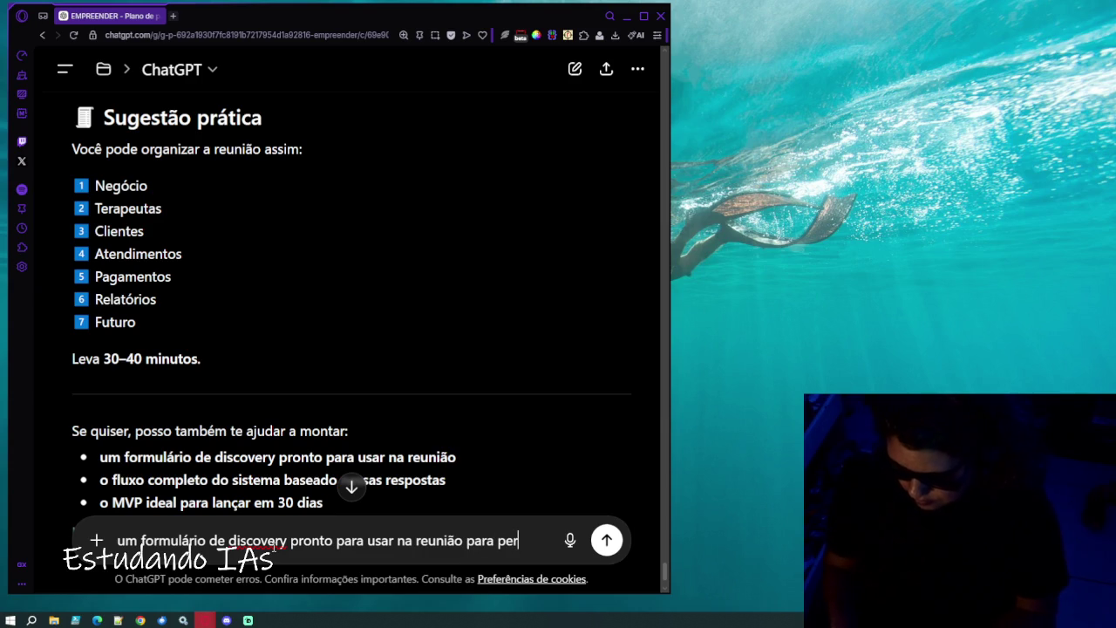
text(guntar tudo)
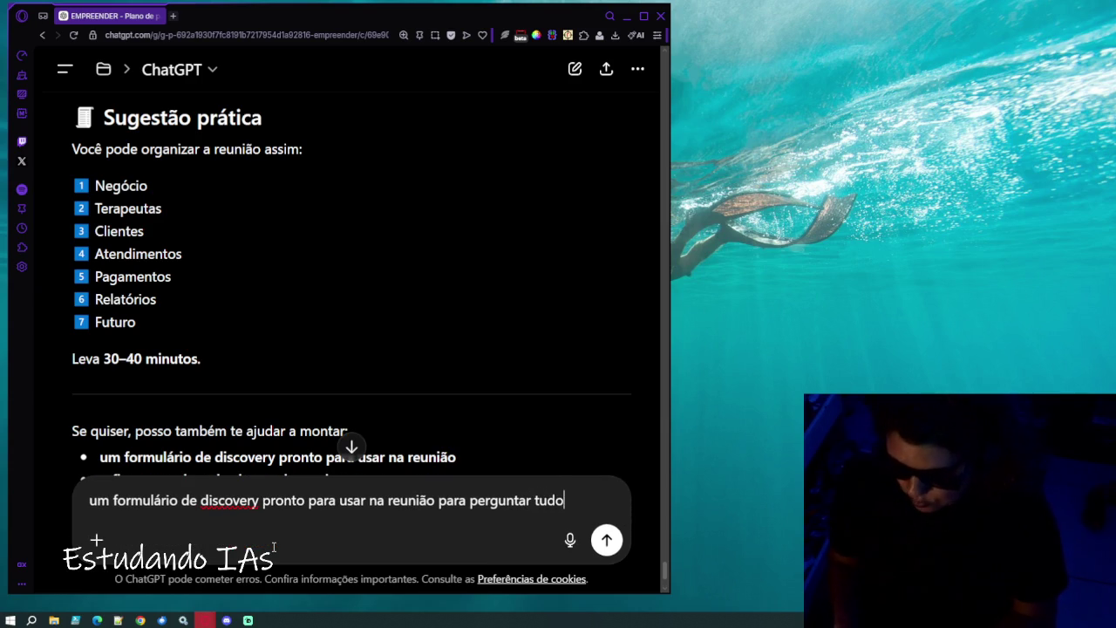
text( pra )
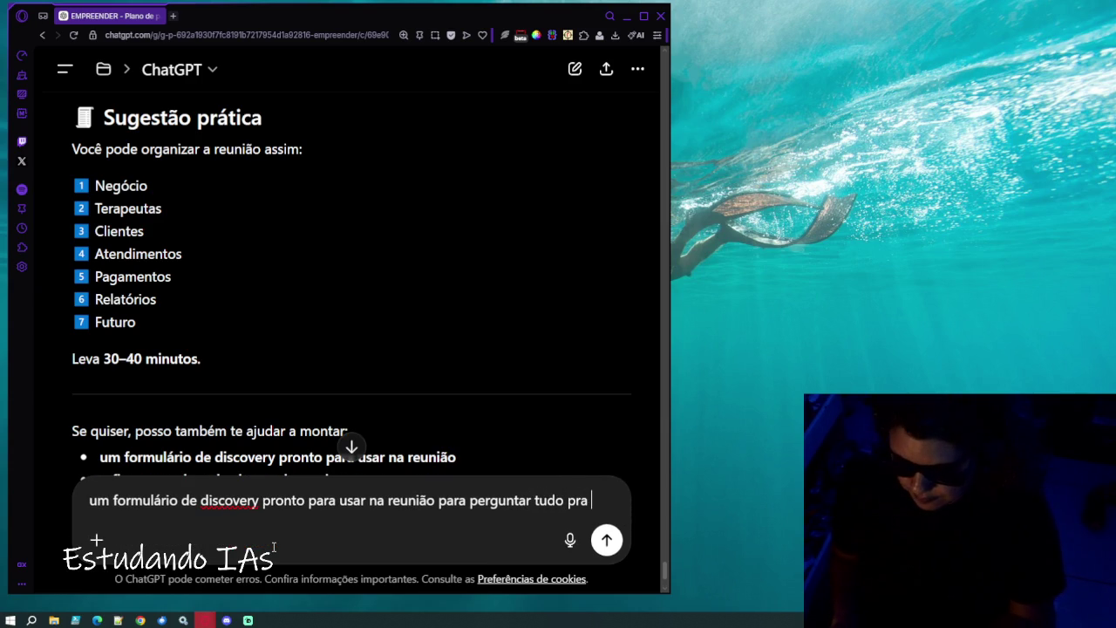
text(ela como)
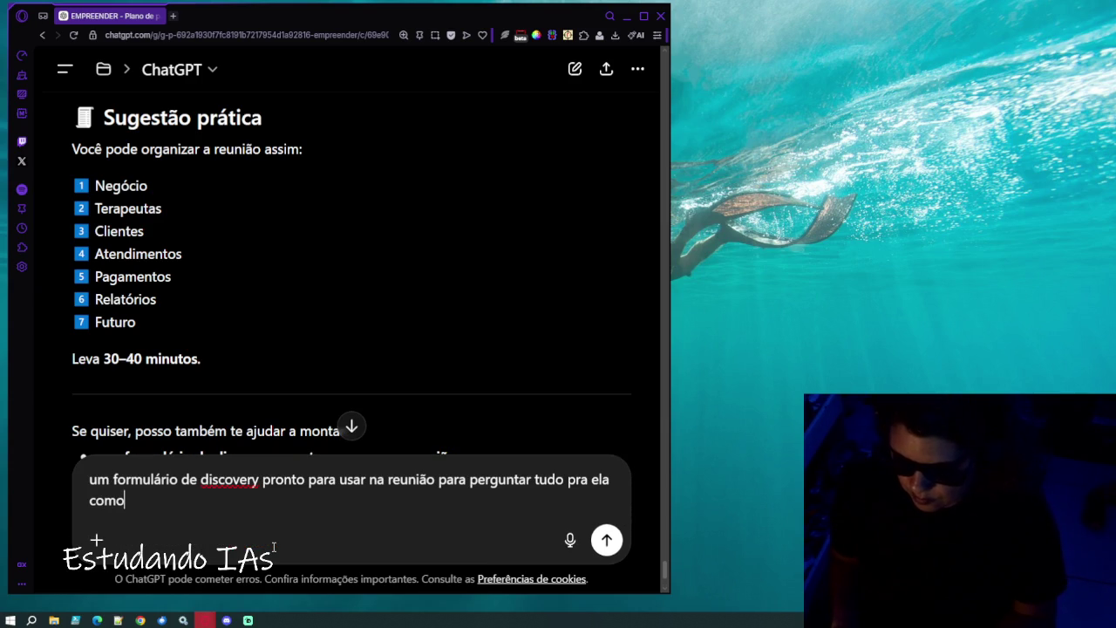
key(BackSpace)
key(BackSpace)
key(BackSpace)
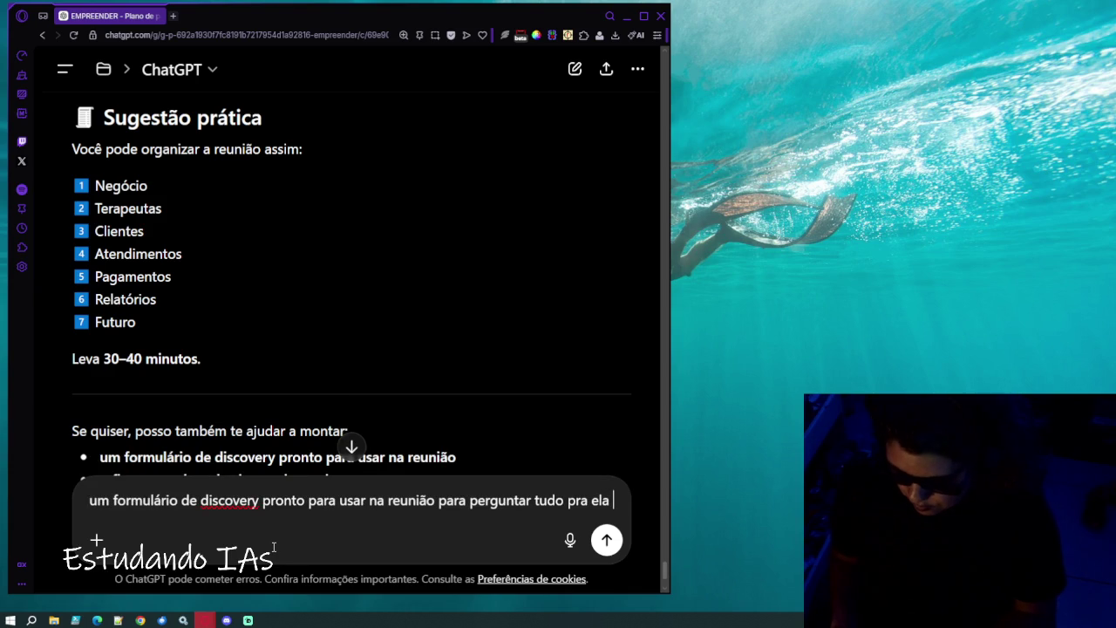
text(sobre )
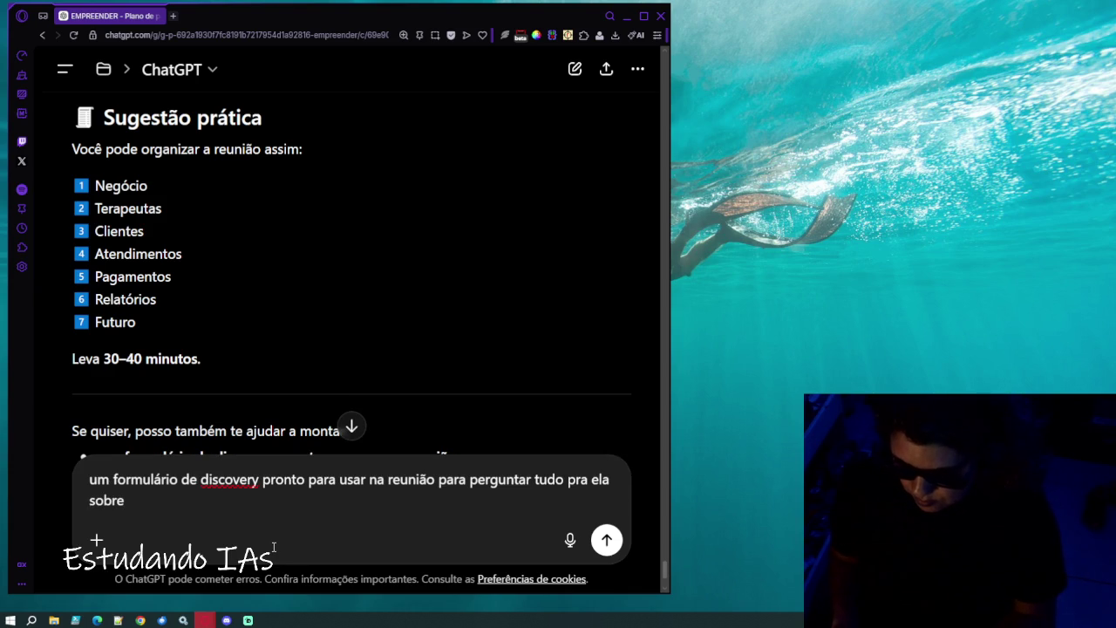
text(este sist)
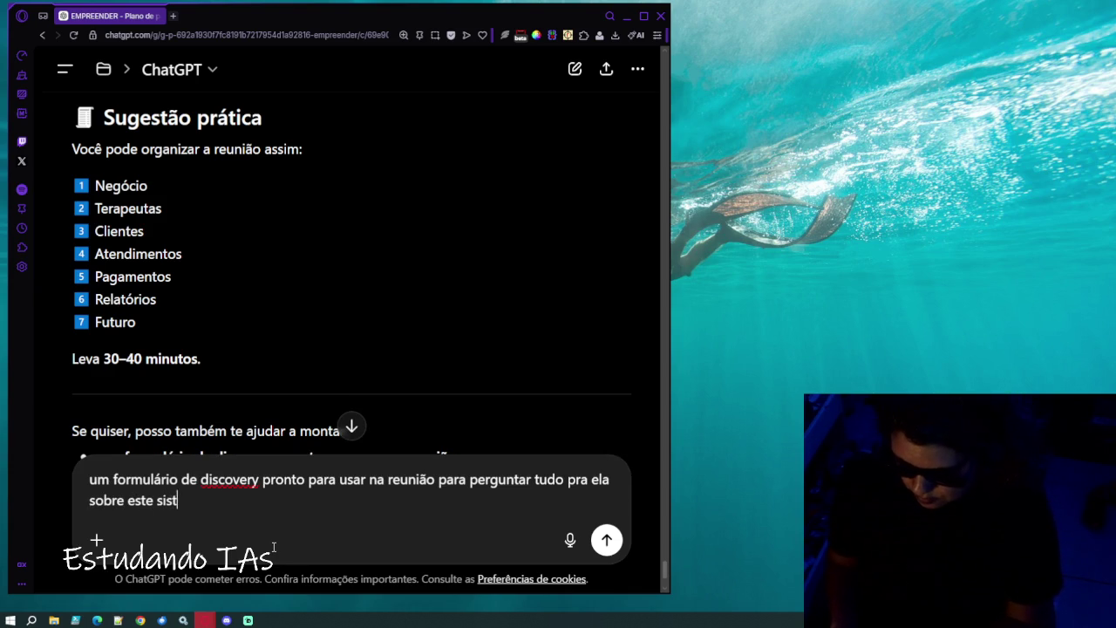
text(ema para atend)
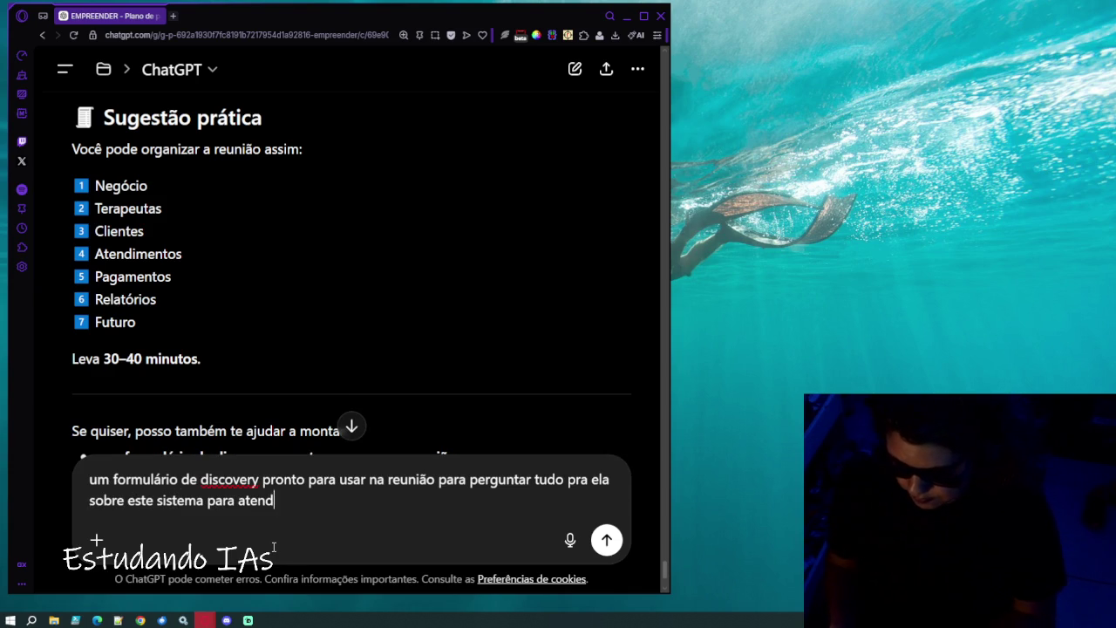
text(er as suas )
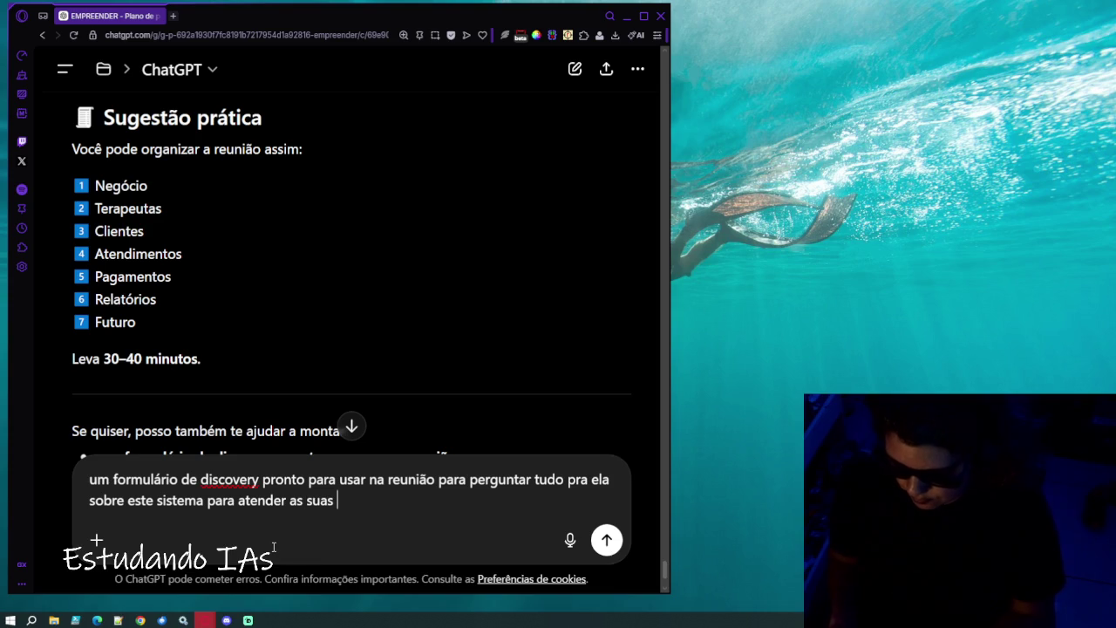
text(necessidades)
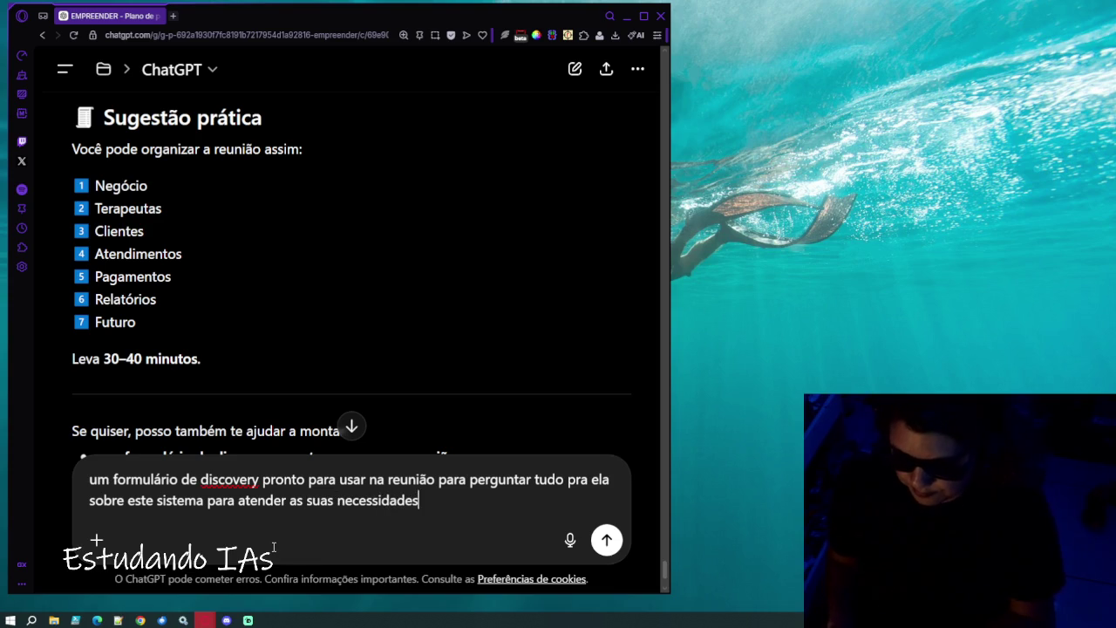
text( e eu pu)
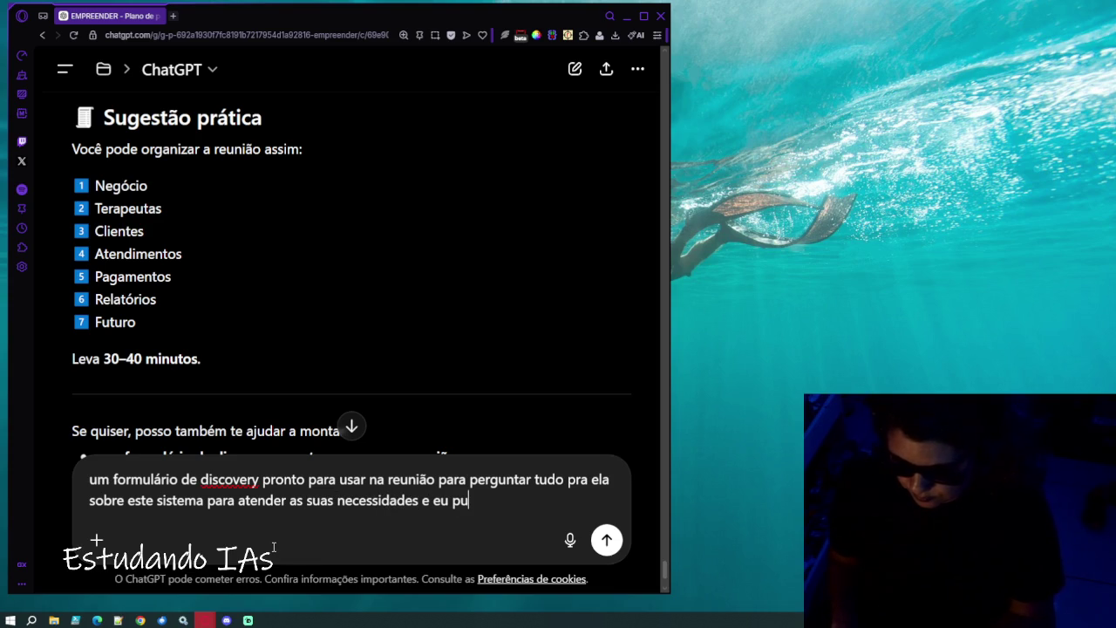
key(BackSpace)
text(oder )
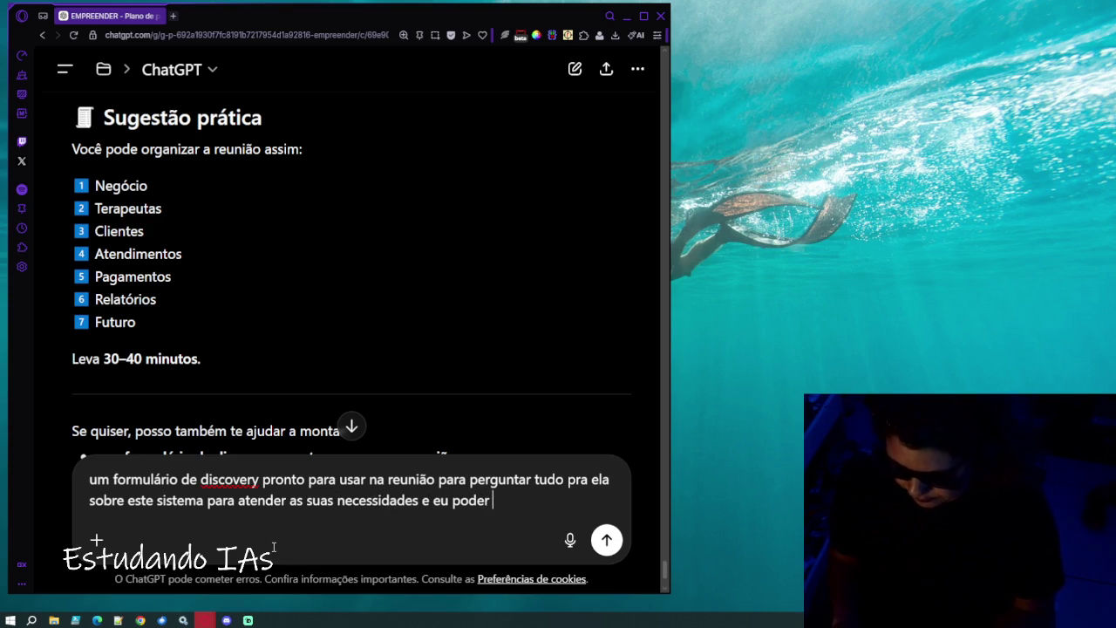
text(criar )
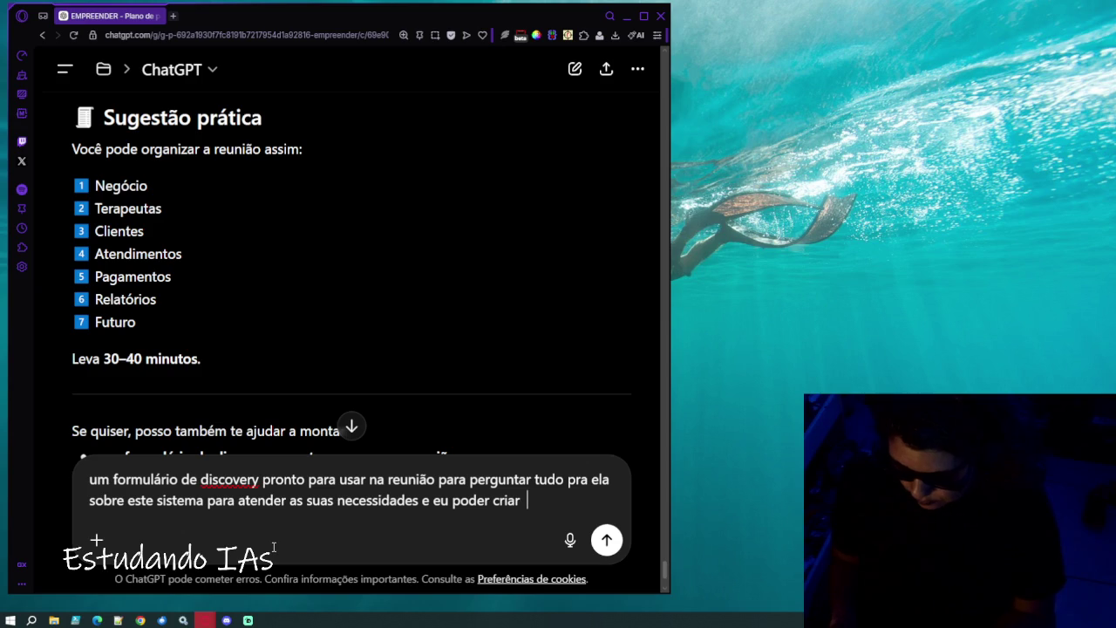
text(o sa)
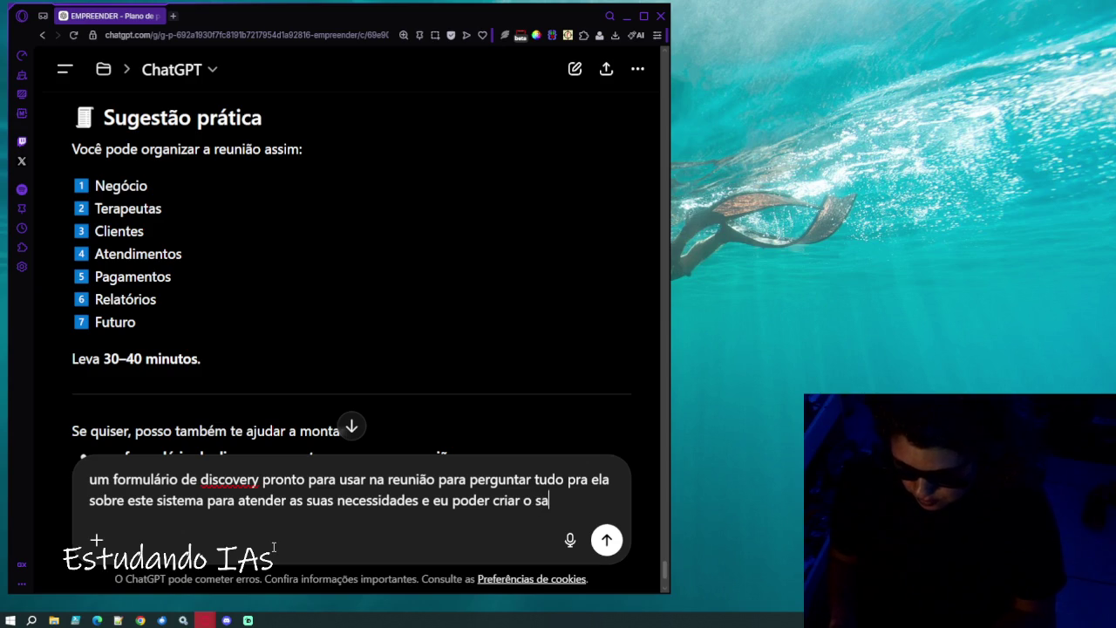
text(as mv)
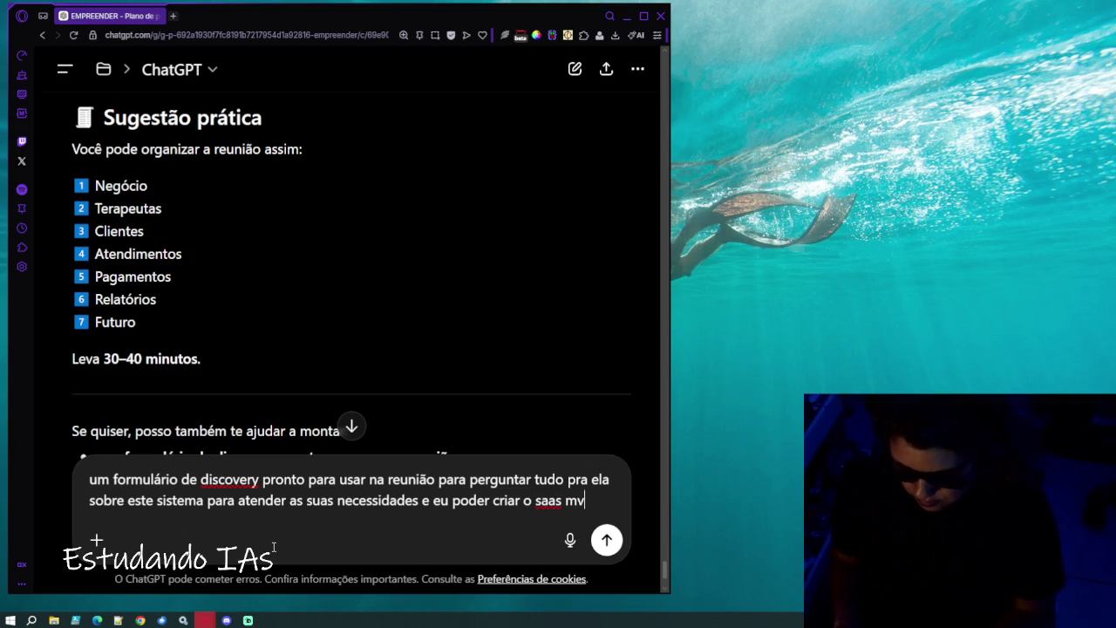
text(p)
text( viável)
text(co)
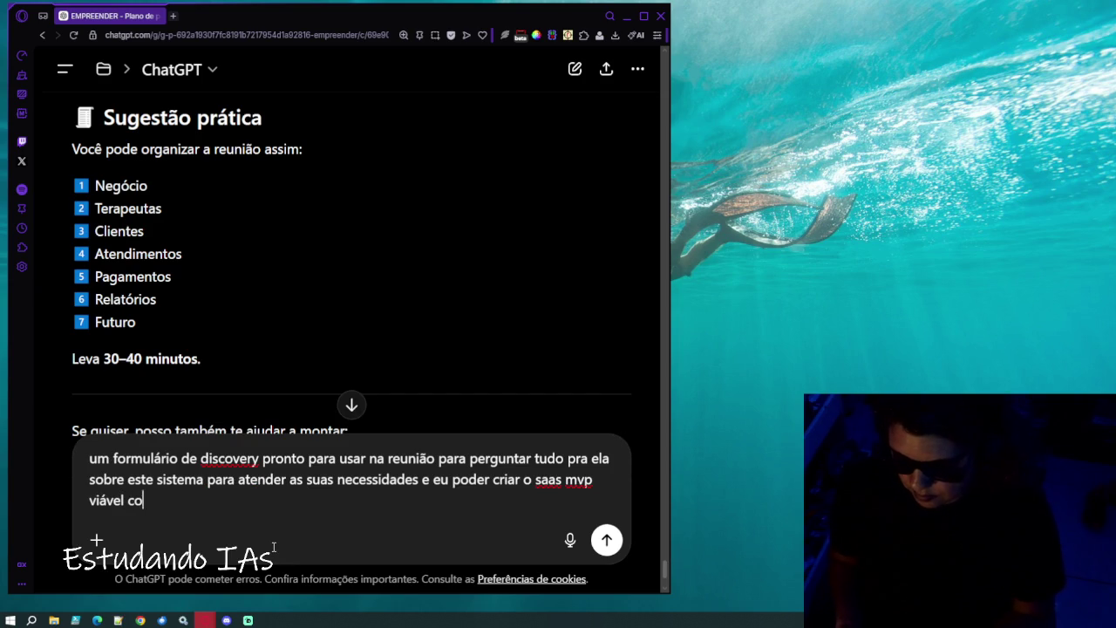
text(m minhas condições)
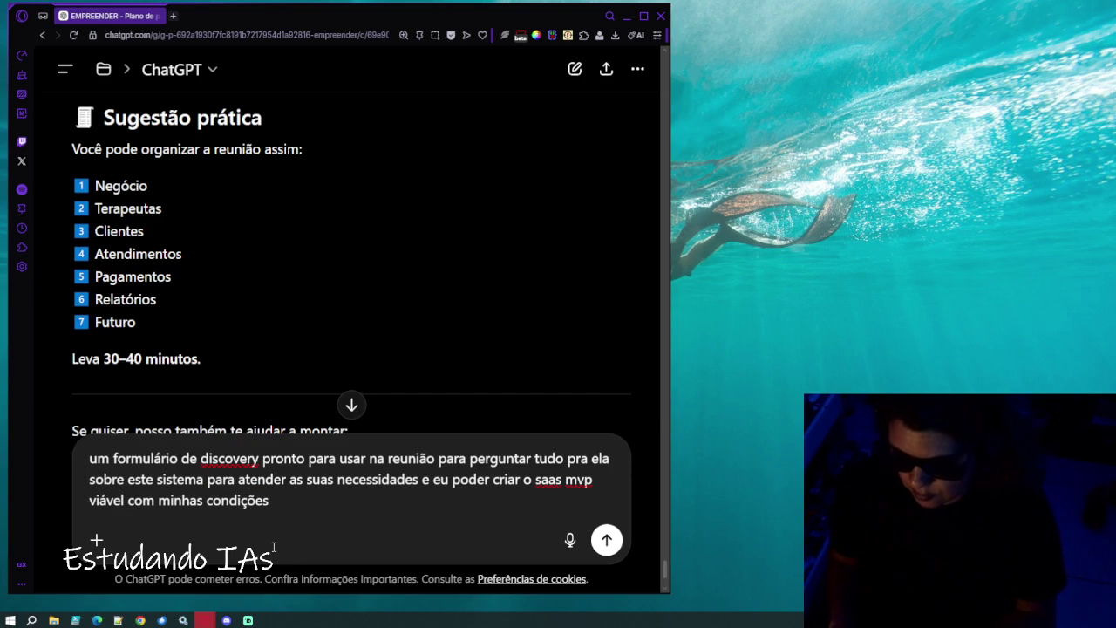
text(, que eu possa )
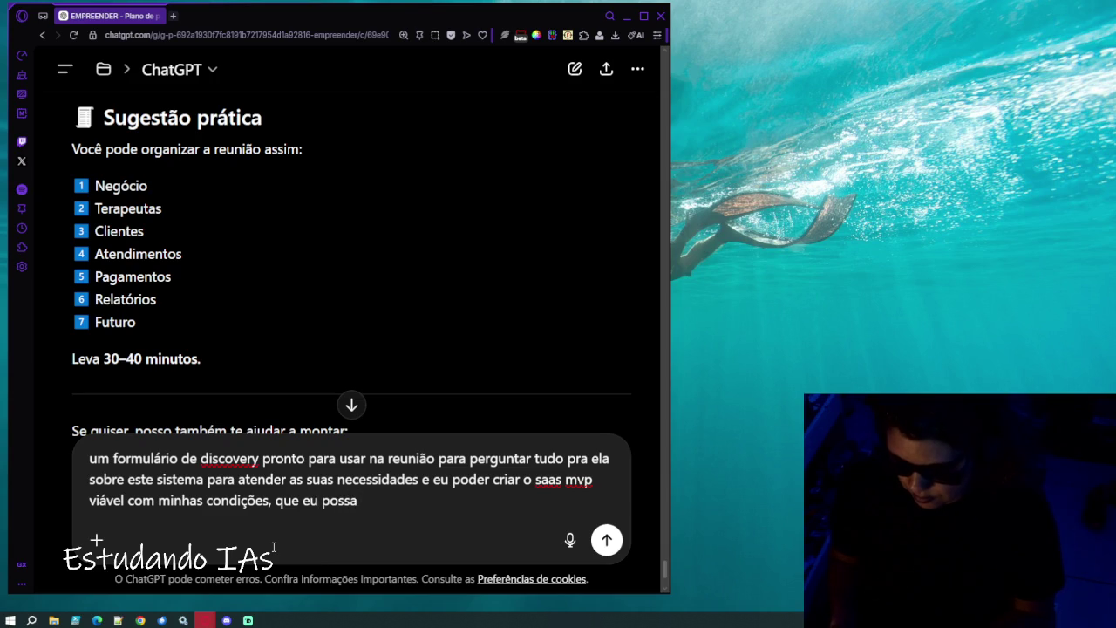
text(oferec)
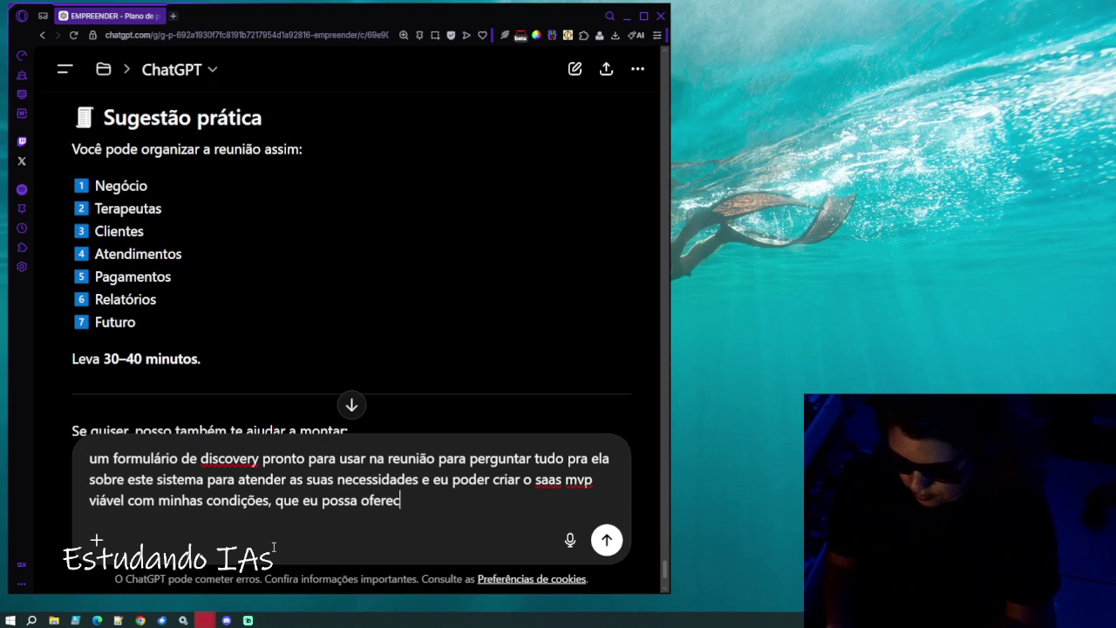
text(er a mais )
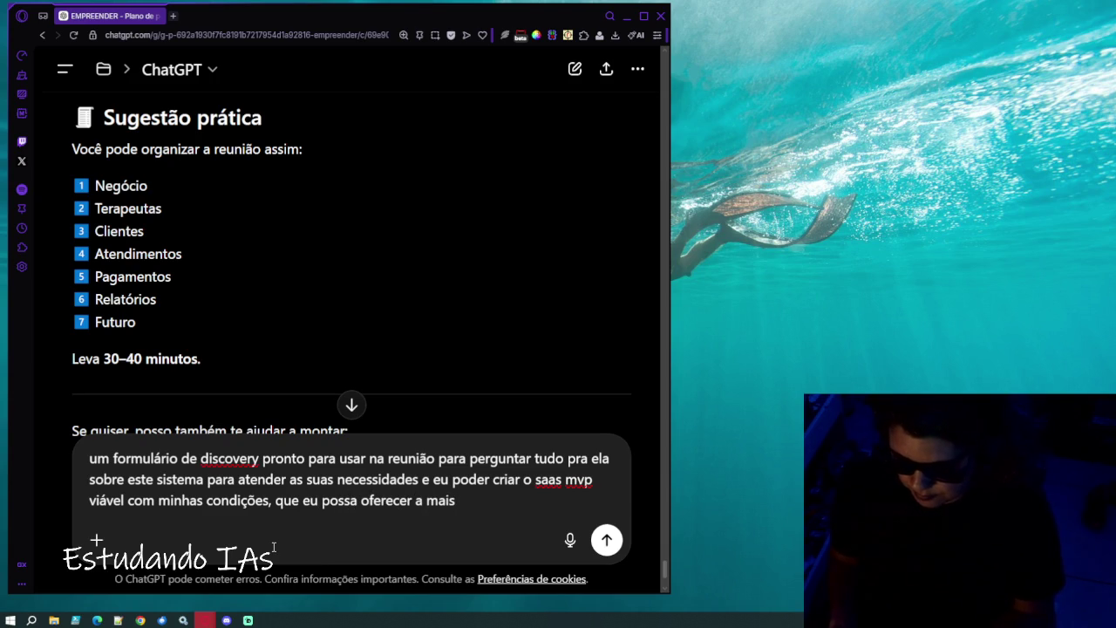
text(clini)
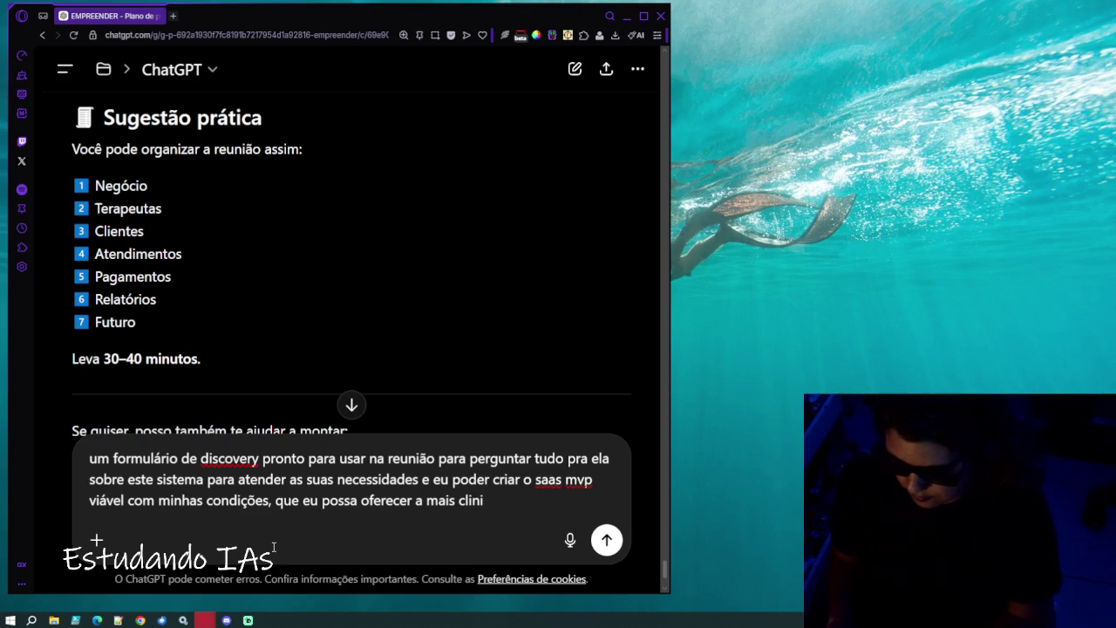
text(cas")
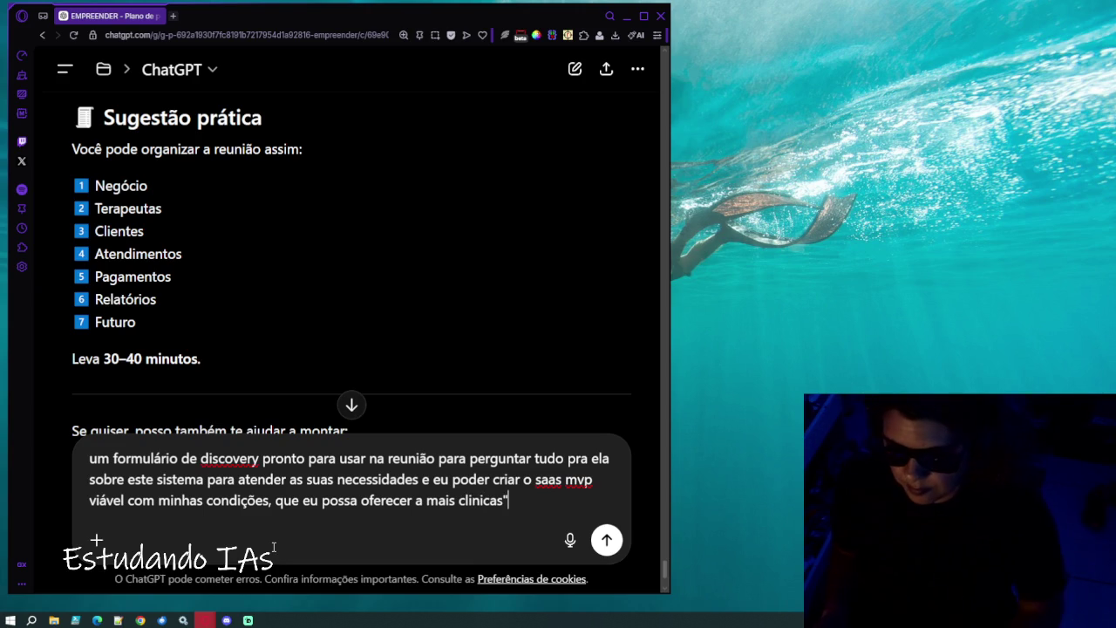
key(ctrl+shift+Left)
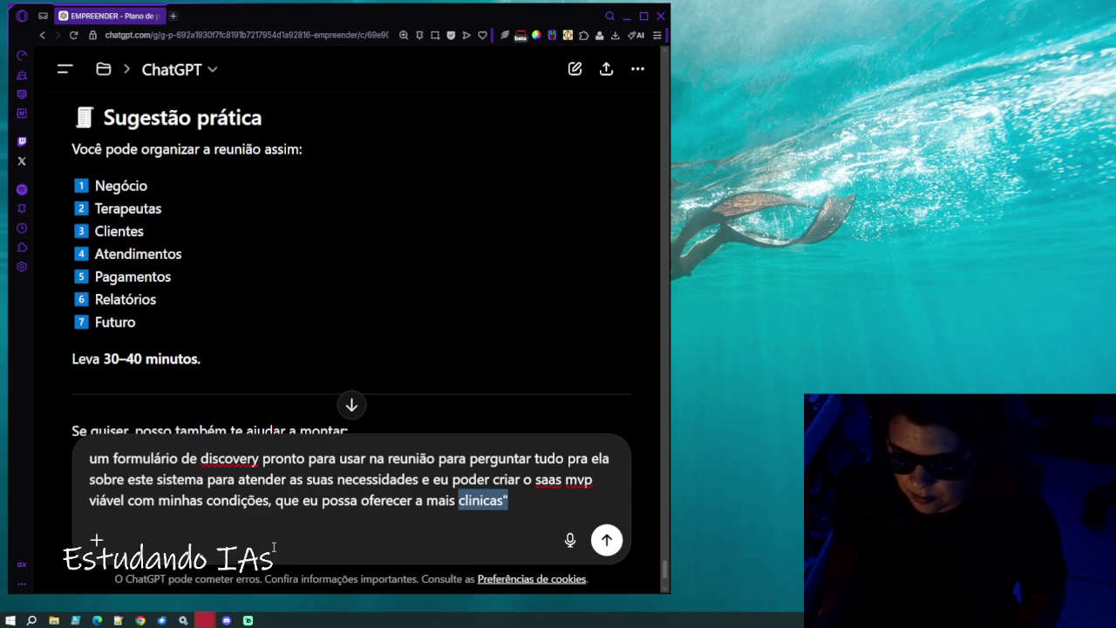
text(grupo)
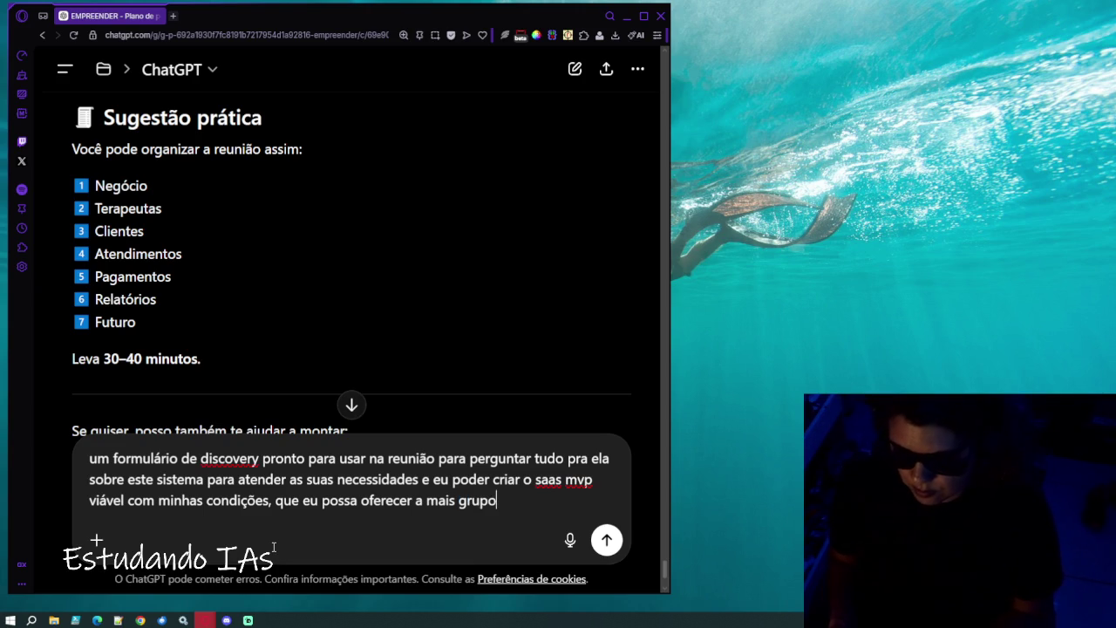
text(s de tera)
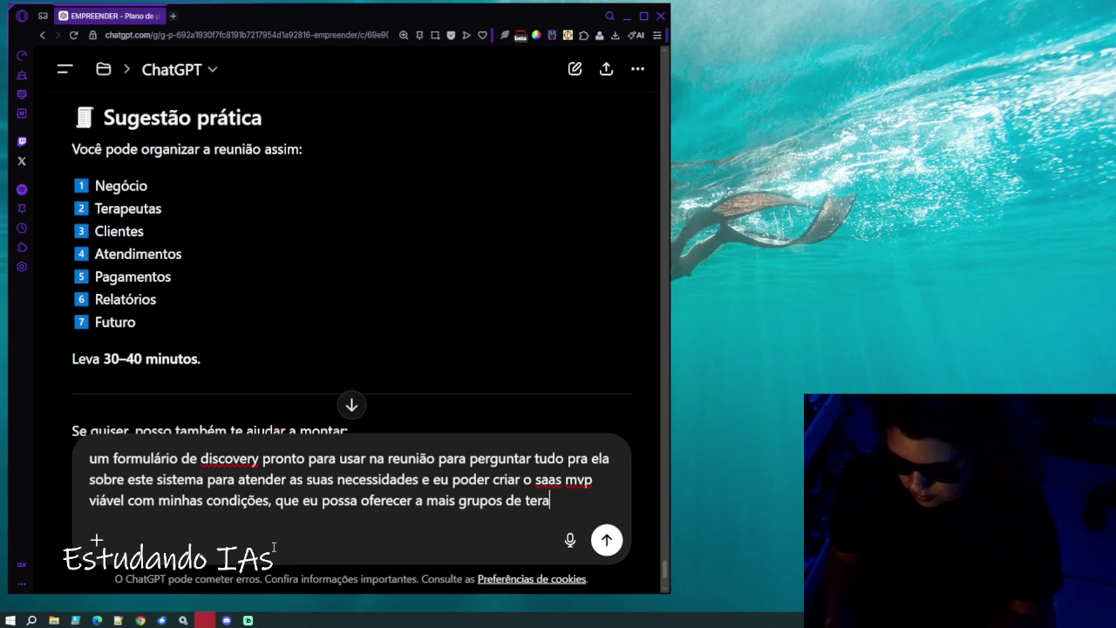
text(peutas)
key(Return)
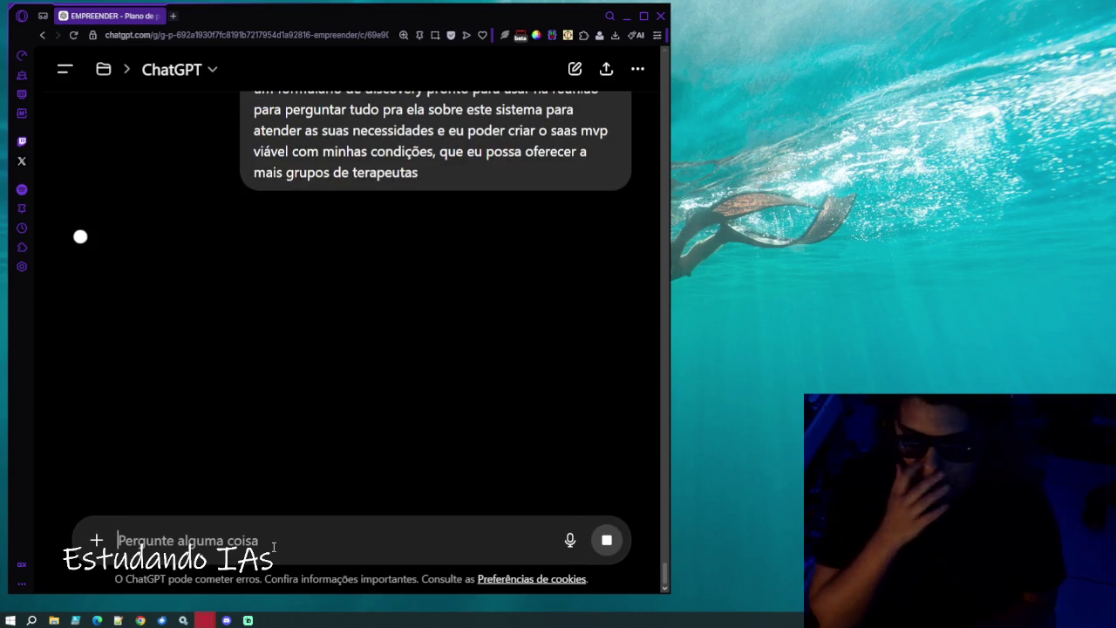
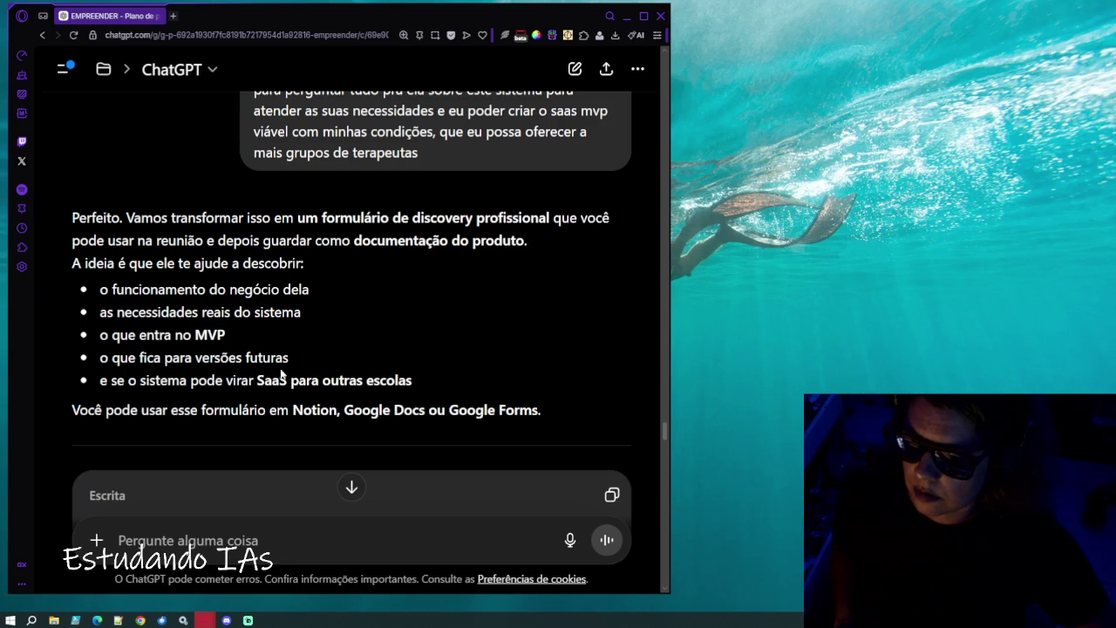
Scroll through the Formulário de Discovery sections 1 to 3, ending at Clientes (pacientes).
scroll(421, 373, down, 5)
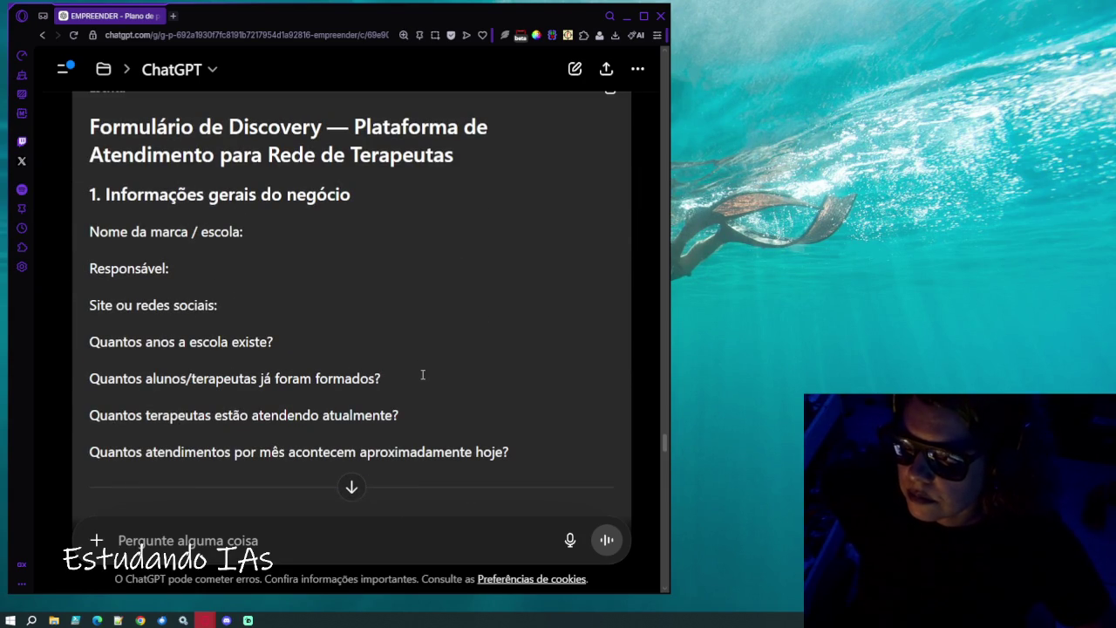
scroll(422, 374, down, 1)
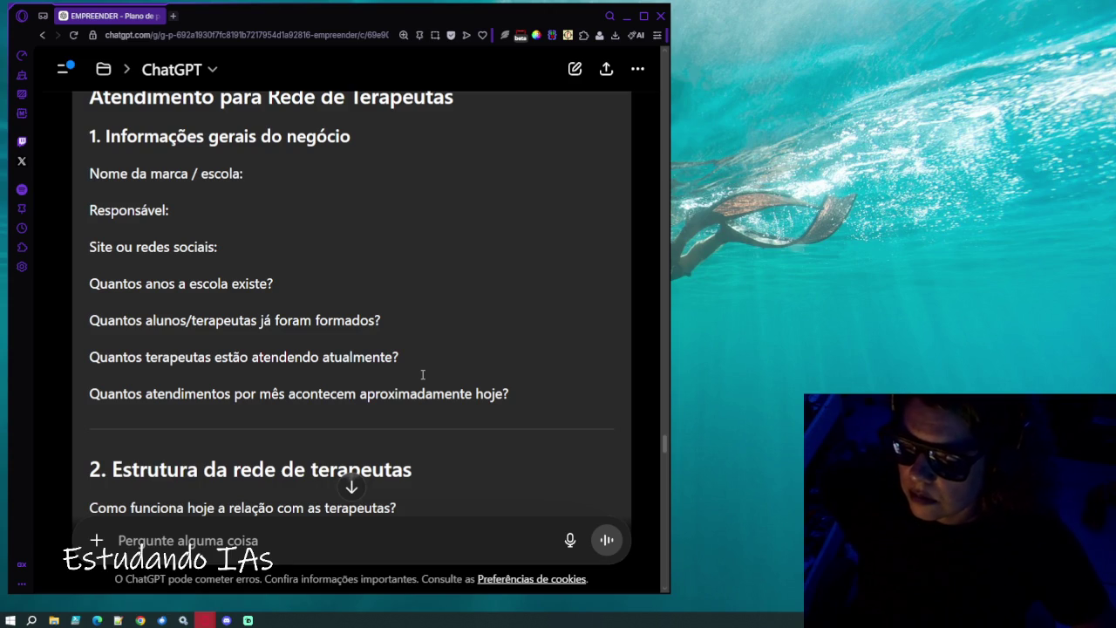
scroll(422, 374, down, 1)
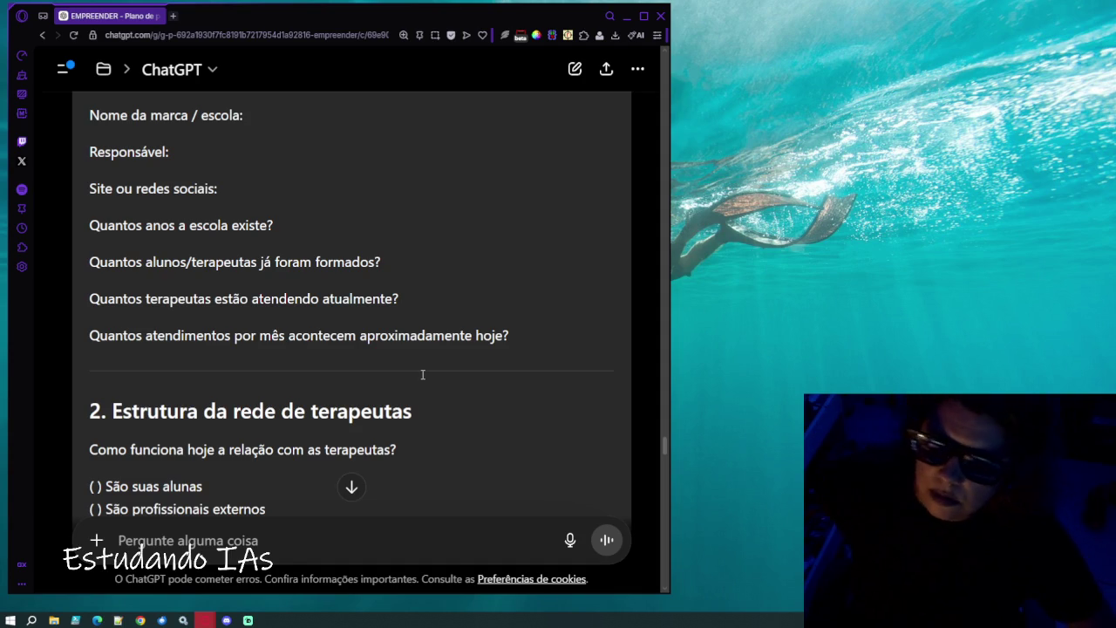
scroll(422, 374, down, 2)
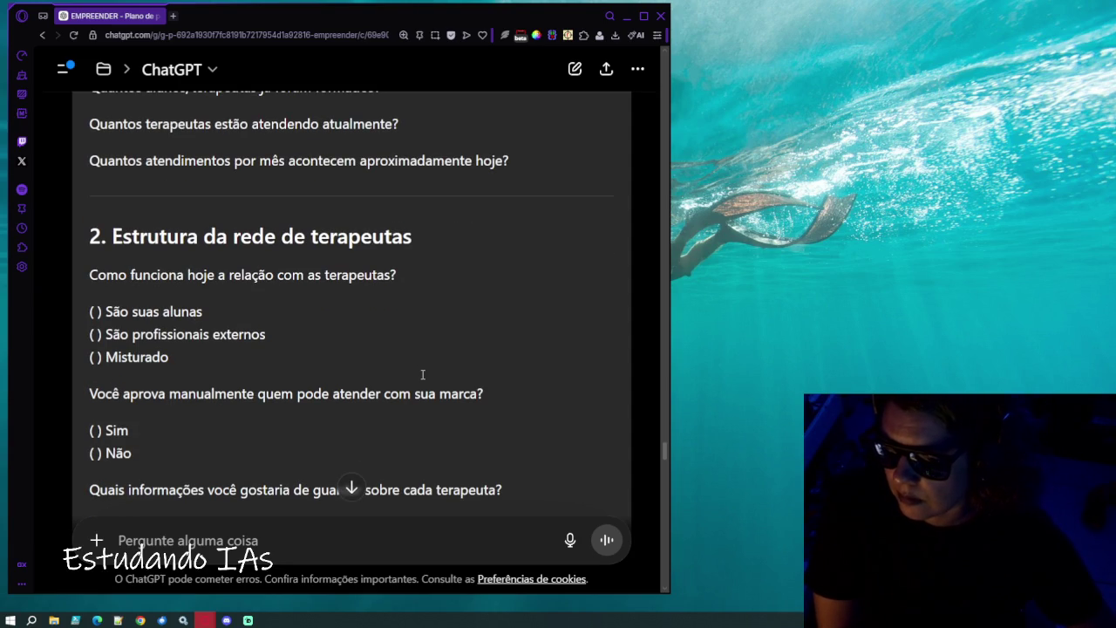
scroll(422, 374, down, 2)
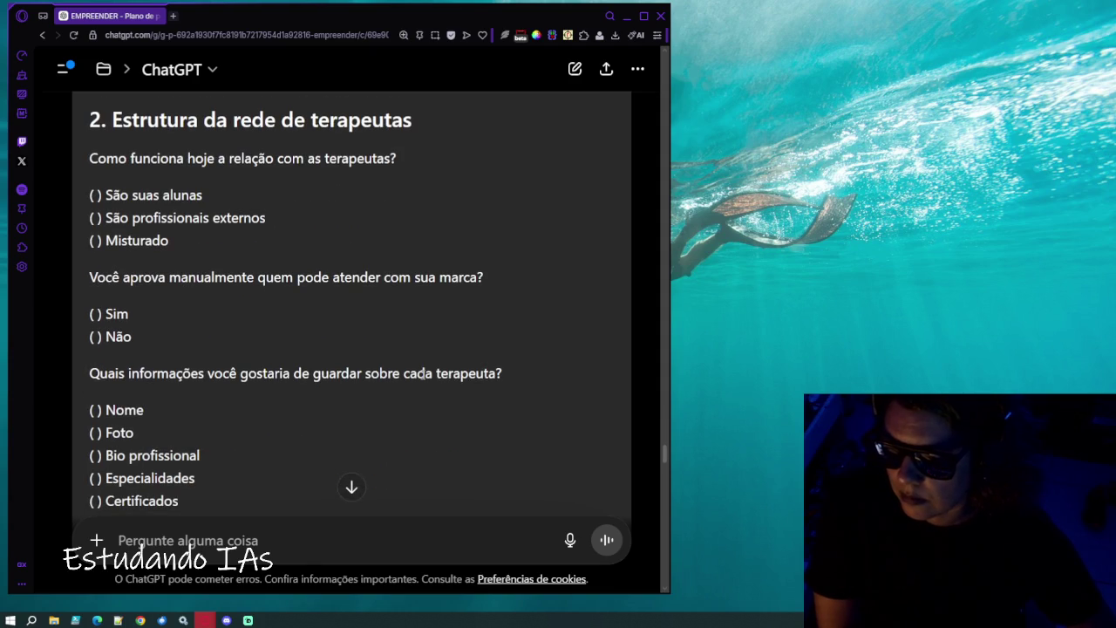
scroll(422, 375, down, 2)
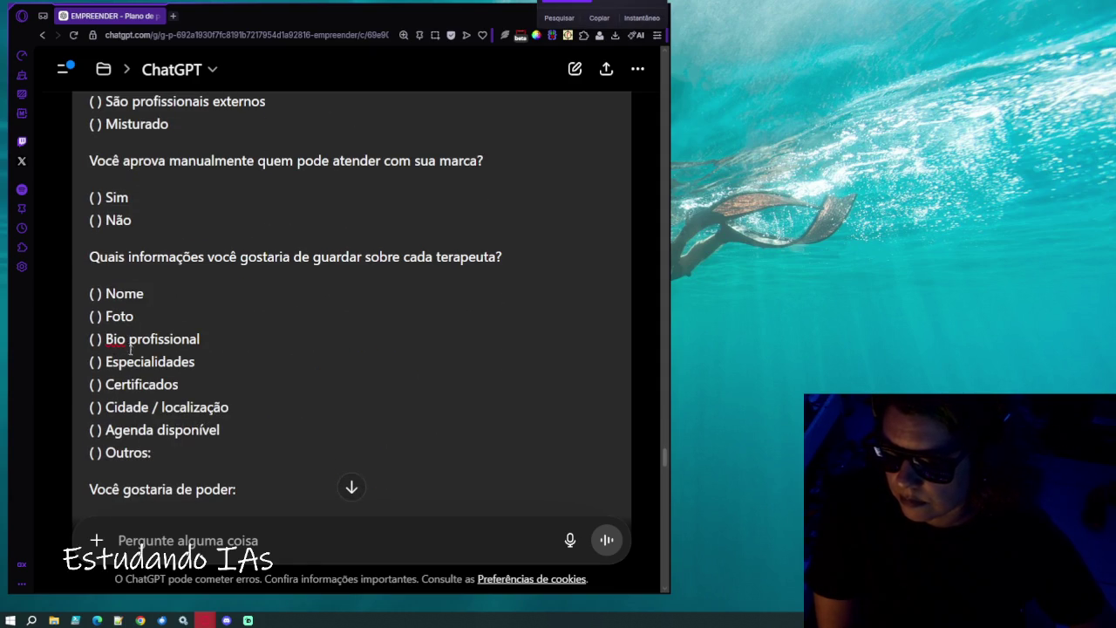
scroll(131, 348, down, 3)
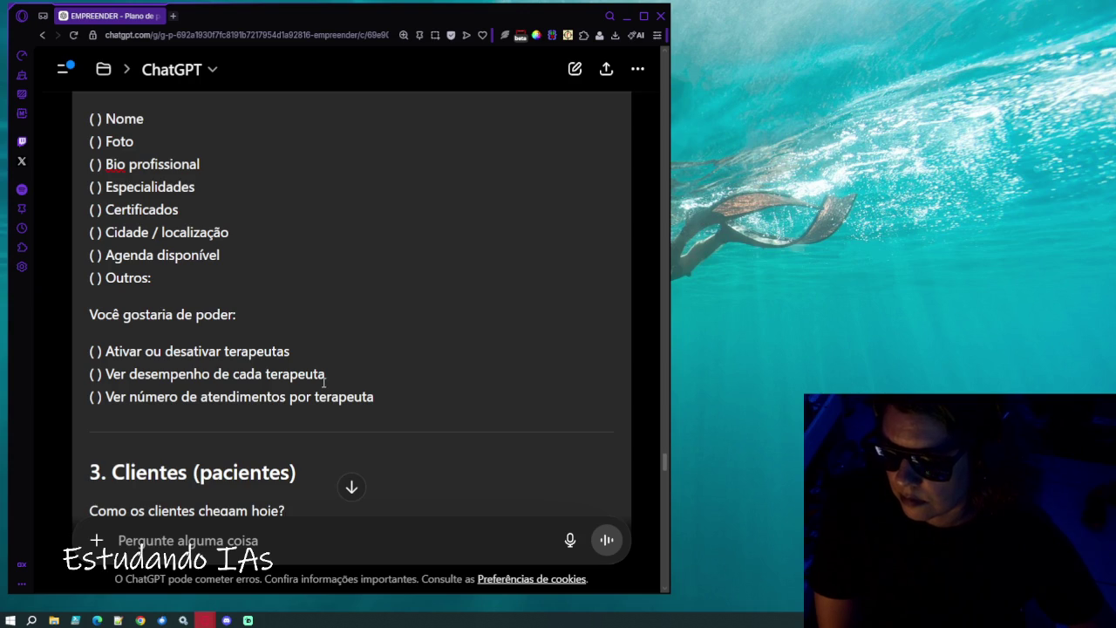
scroll(325, 382, down, 5)
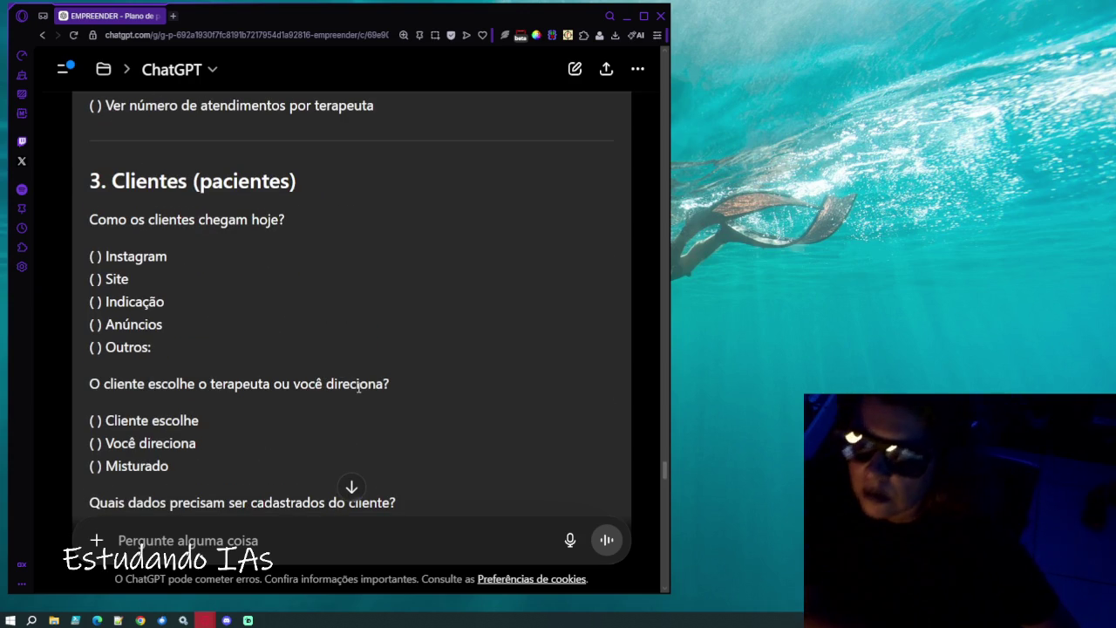
scroll(209, 322, down, 1)
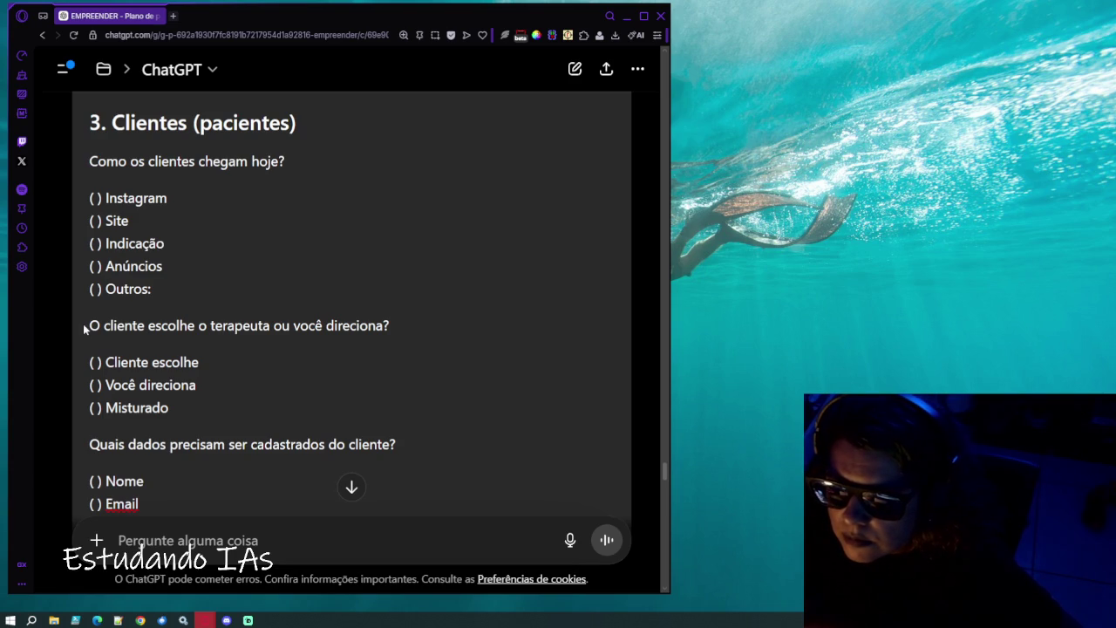
drag(410, 325, 79, 330)
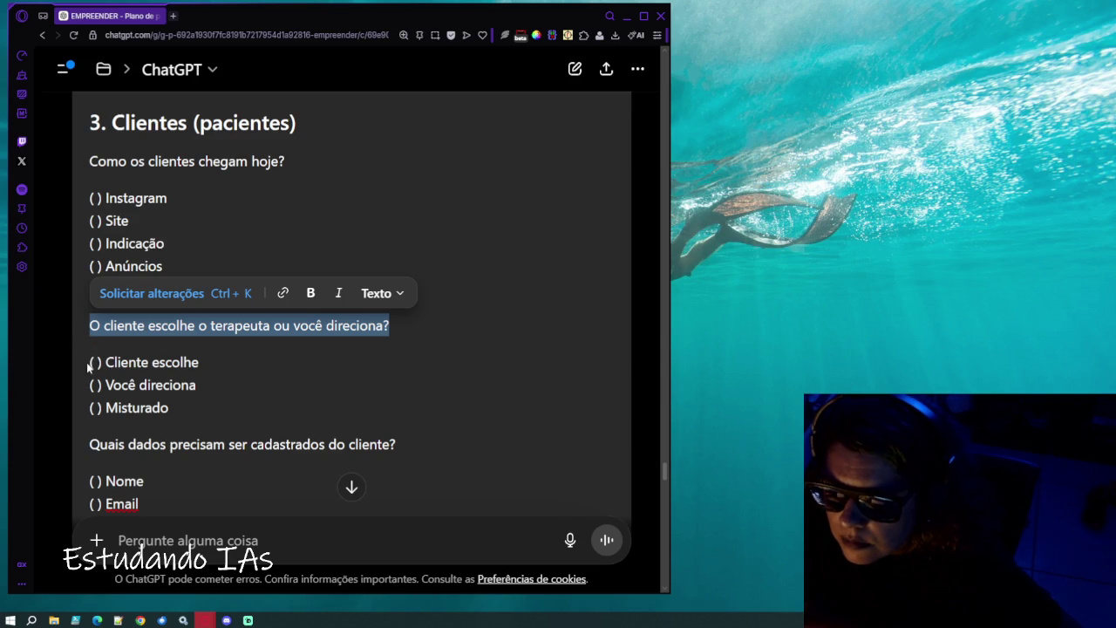
click(88, 366)
scroll(220, 406, down, 2)
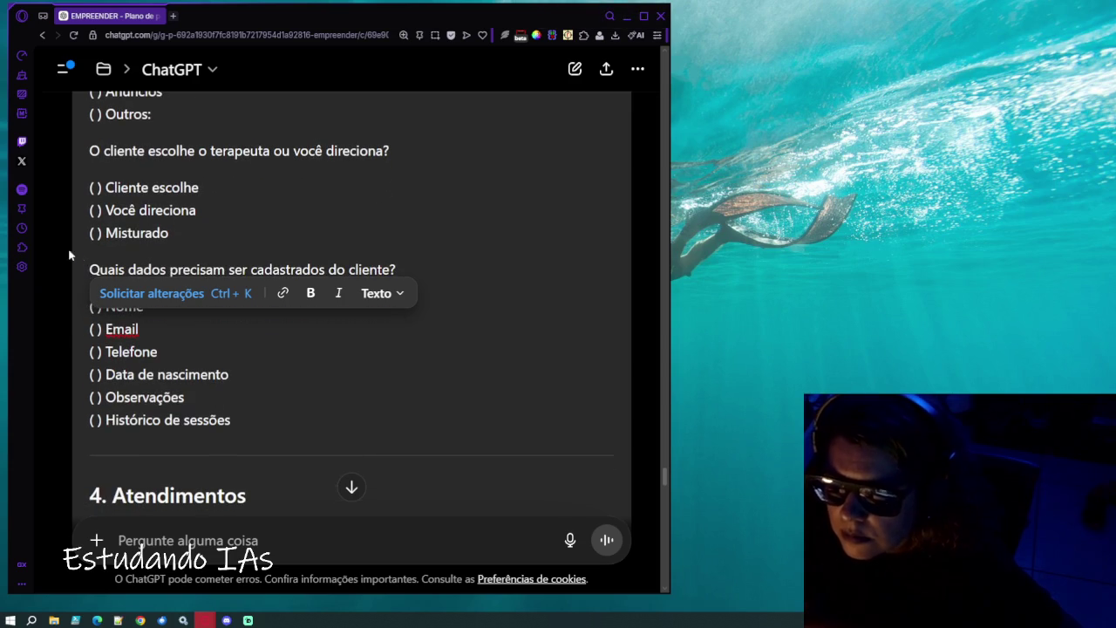
click(92, 267)
mouse_move(106, 270)
mouse_down()
mouse_move(398, 267)
mouse_move(423, 281)
mouse_up()
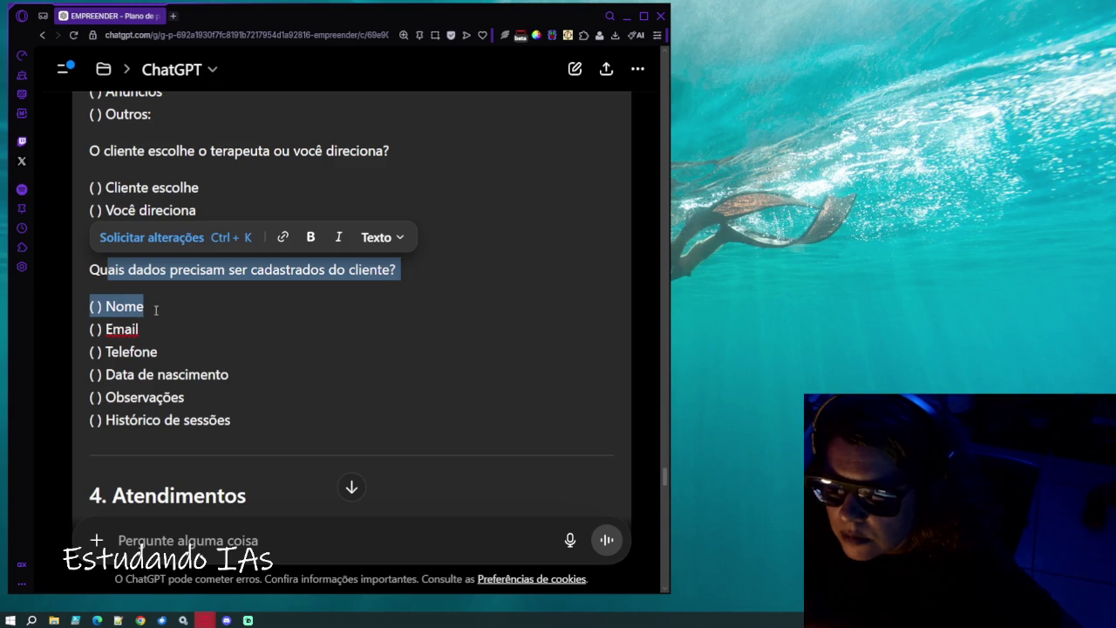
click(126, 326)
scroll(127, 327, down, 1)
scroll(112, 296, down, 1)
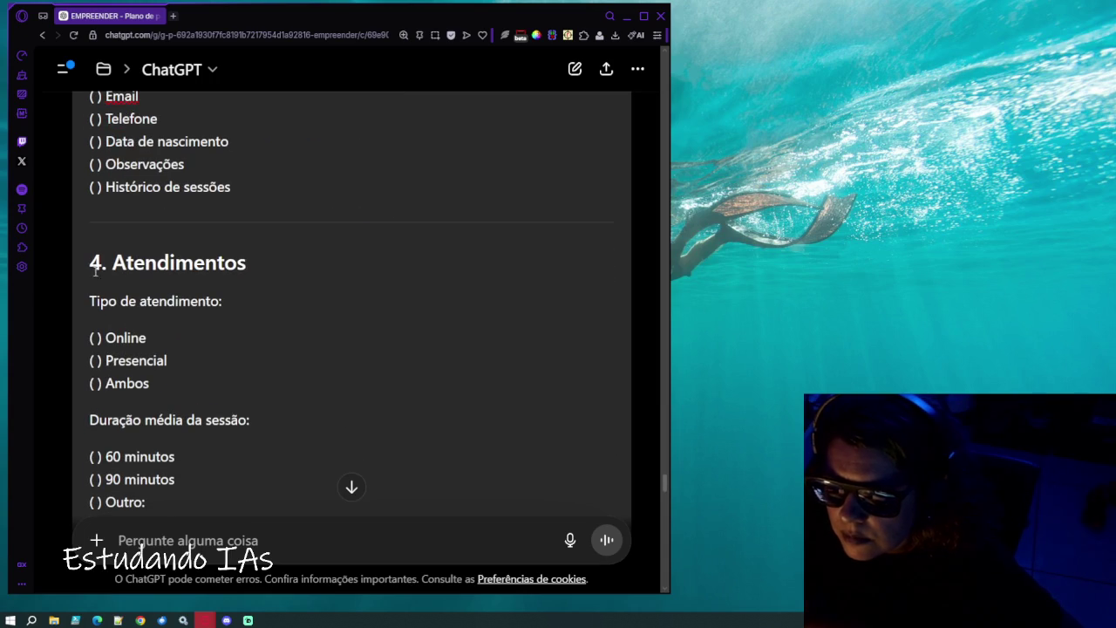
mouse_move(91, 261)
mouse_down()
mouse_move(166, 306)
mouse_move(171, 381)
mouse_up()
scroll(174, 381, down, 2)
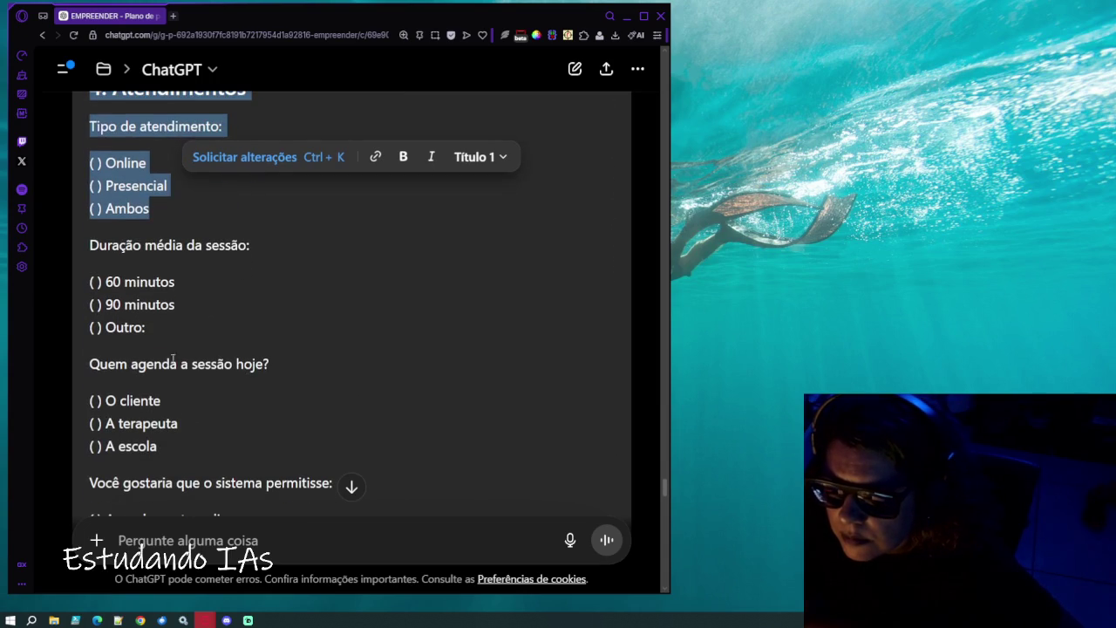
mouse_move(90, 245)
mouse_down()
mouse_move(242, 266)
mouse_move(257, 323)
mouse_up()
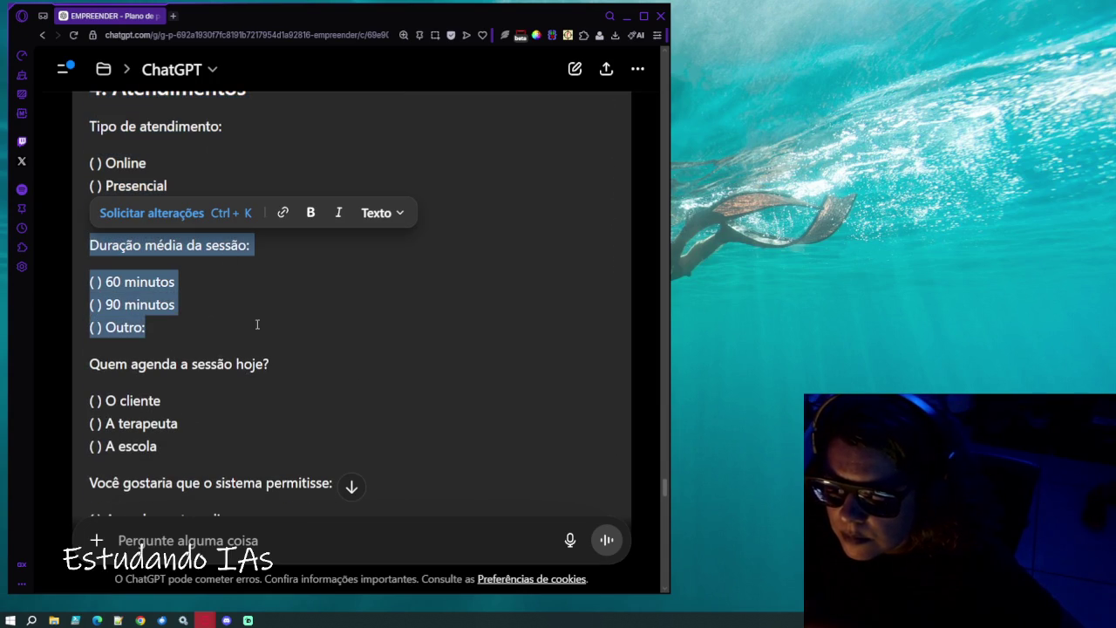
scroll(257, 331, down, 3)
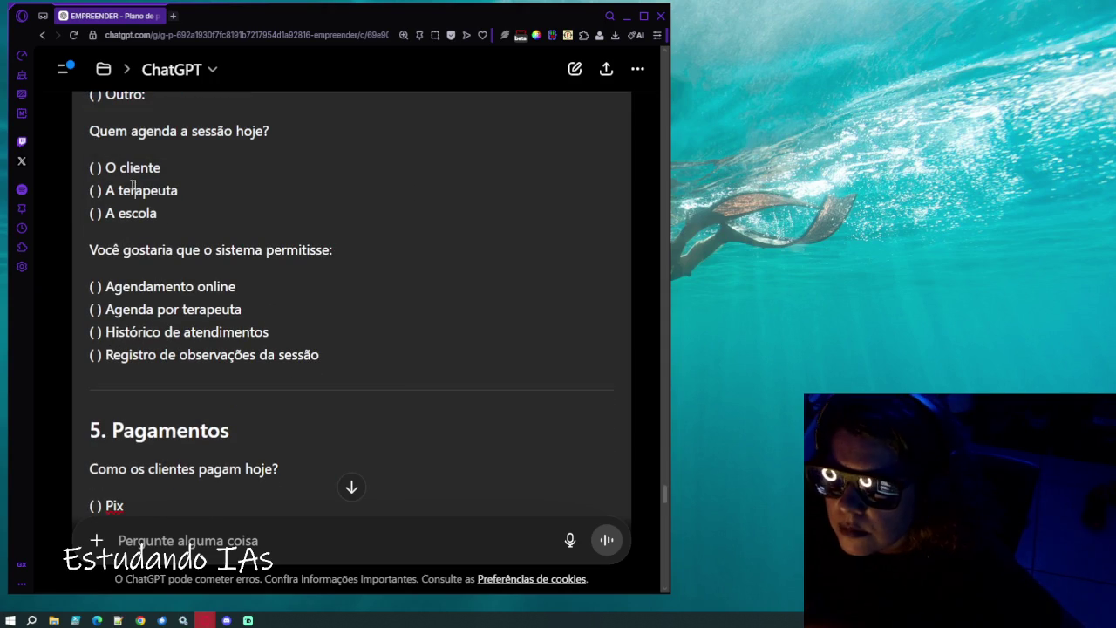
drag(89, 131, 276, 220)
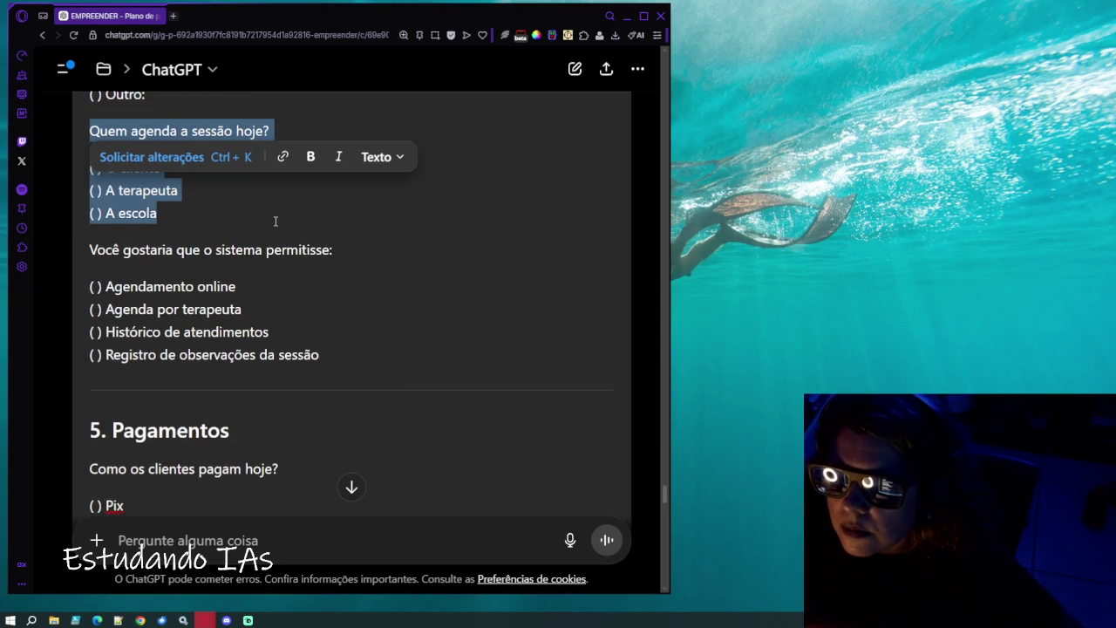
scroll(275, 220, down, 3)
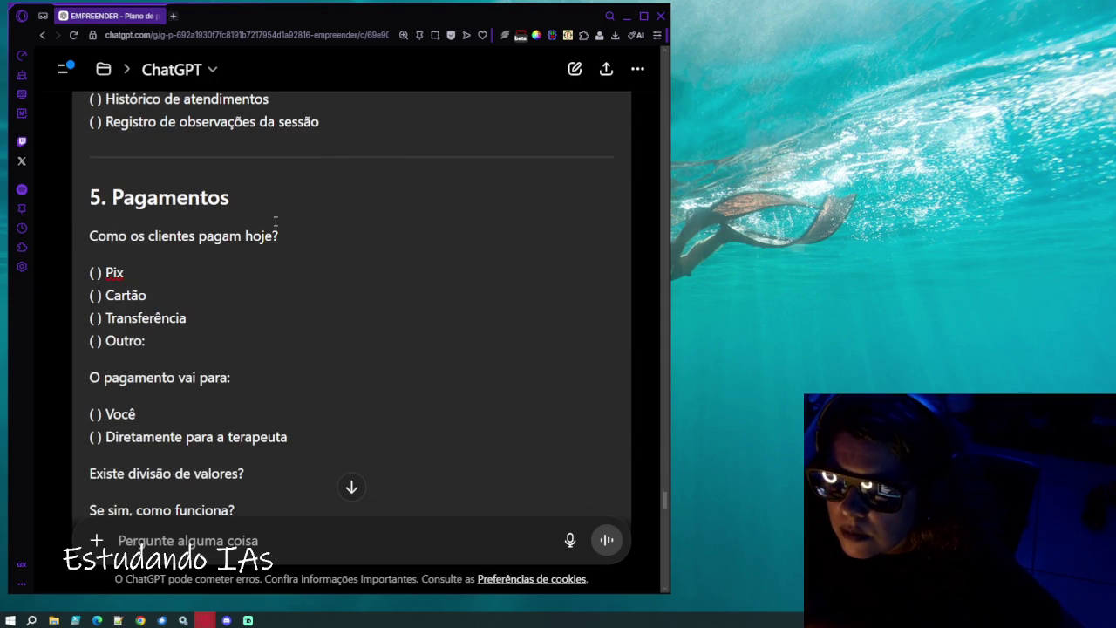
scroll(275, 221, down, 1)
scroll(276, 221, down, 2)
click(259, 303)
drag(259, 302, 67, 308)
click(81, 337)
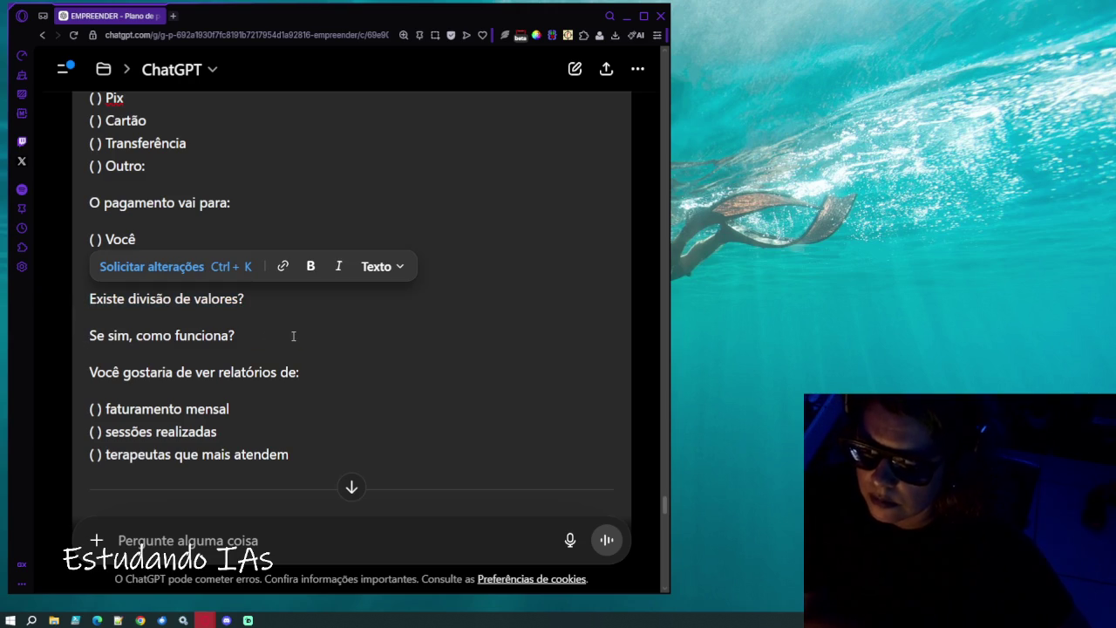
click(312, 370)
scroll(314, 373, down, 1)
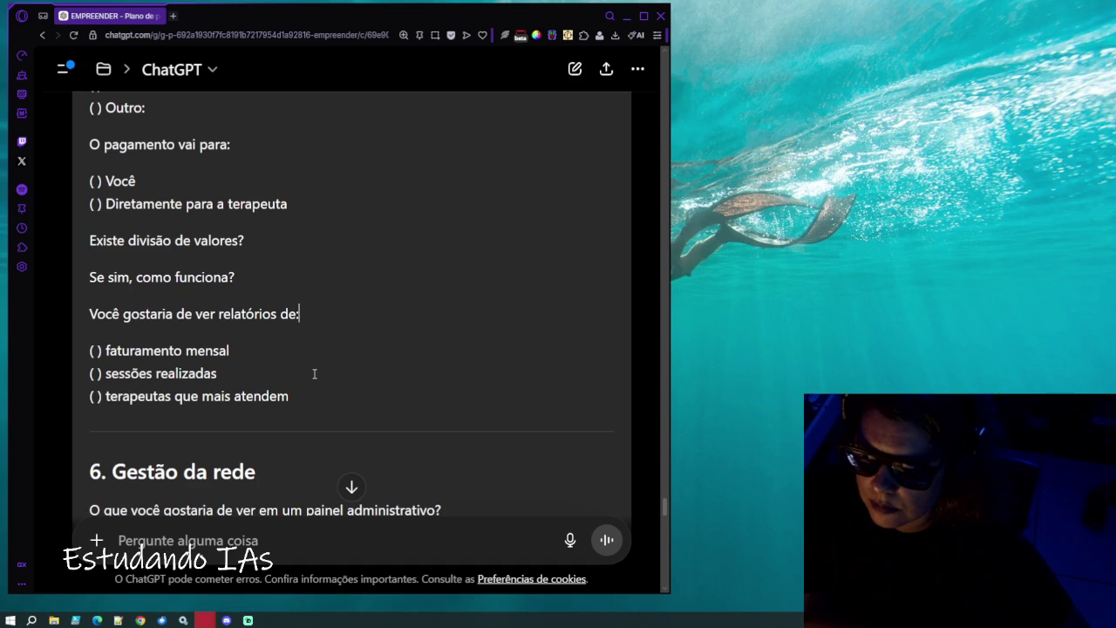
scroll(314, 373, down, 2)
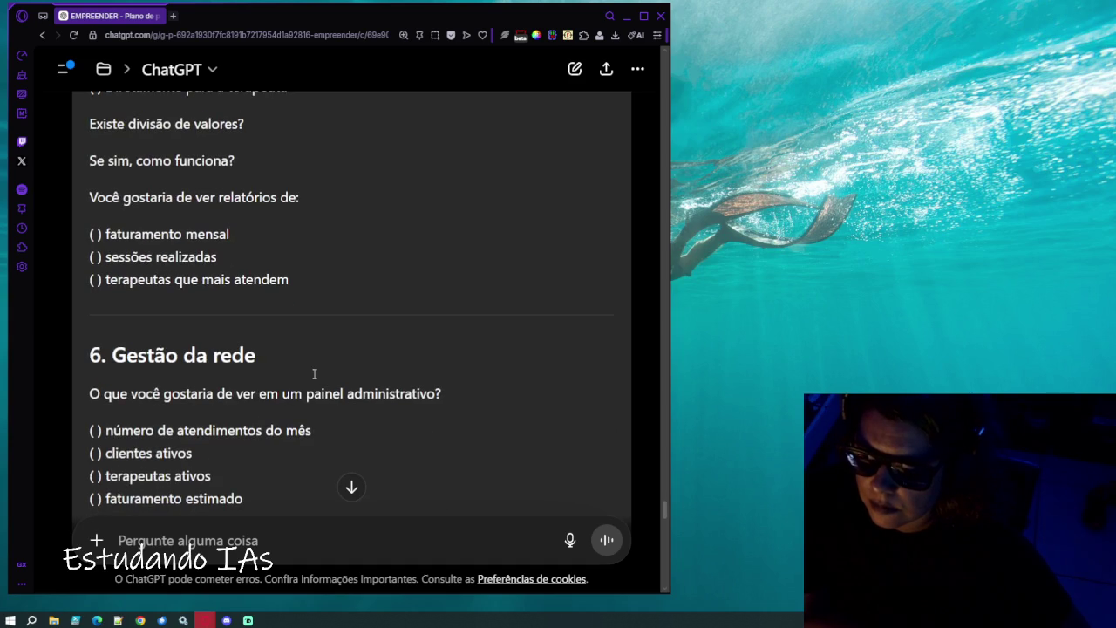
scroll(314, 373, up, 2)
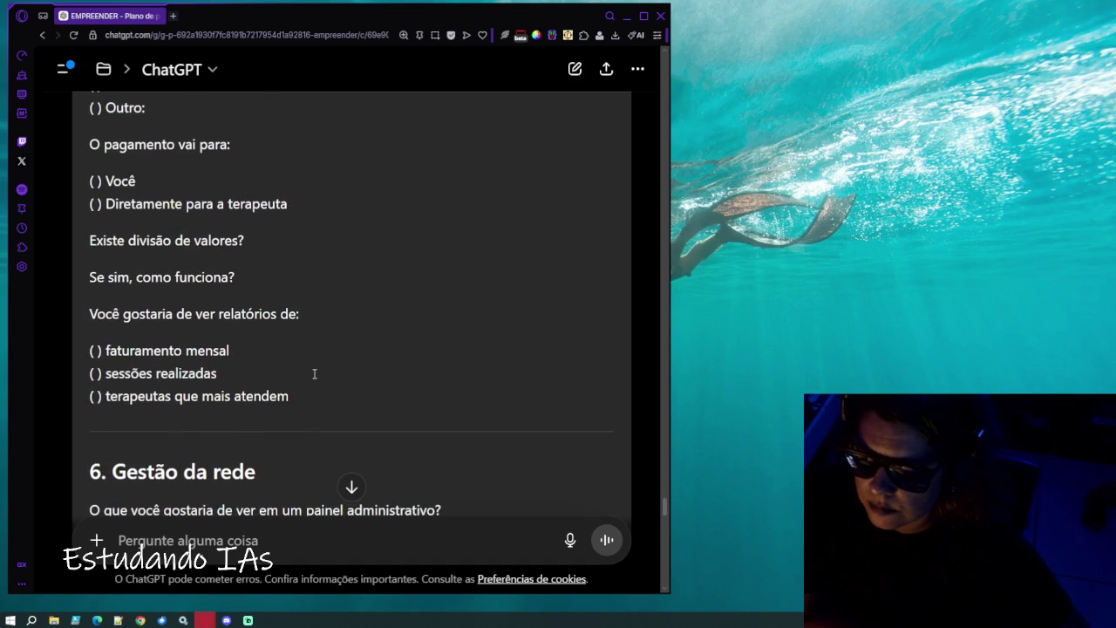
scroll(314, 374, down, 4)
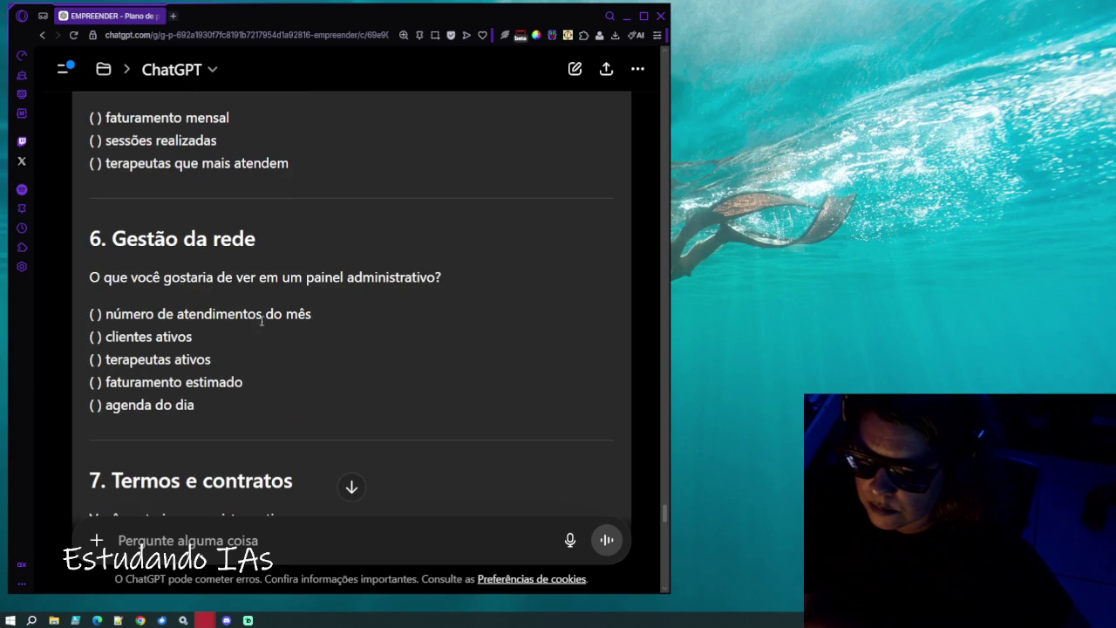
mouse_move(91, 238)
mouse_down()
mouse_move(194, 241)
mouse_move(387, 278)
mouse_move(476, 274)
mouse_up()
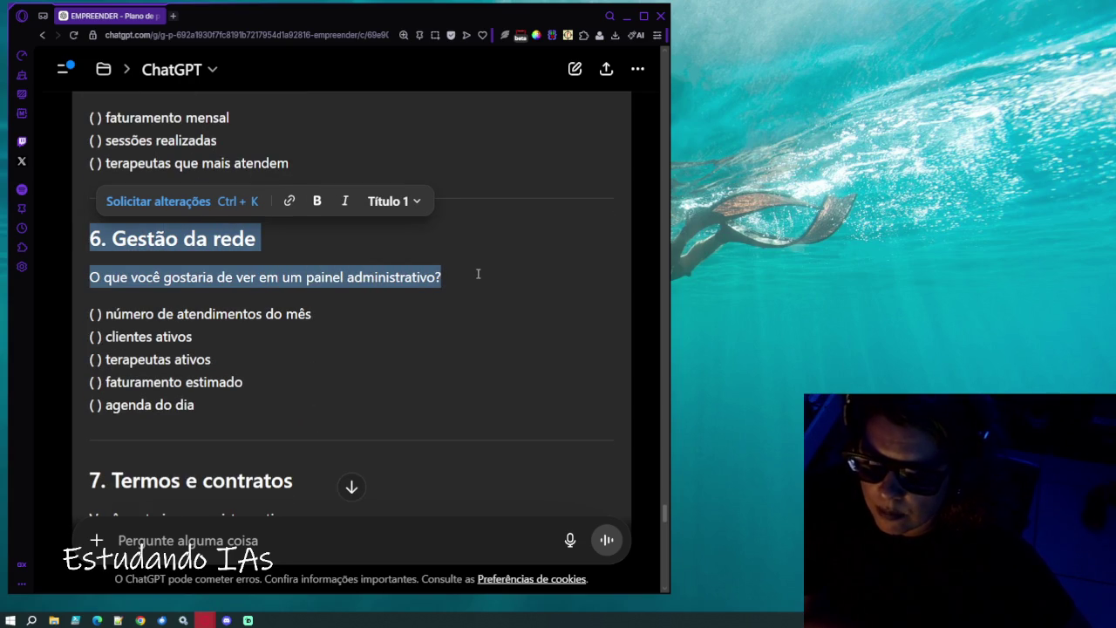
drag(478, 274, 423, 397)
scroll(423, 397, down, 3)
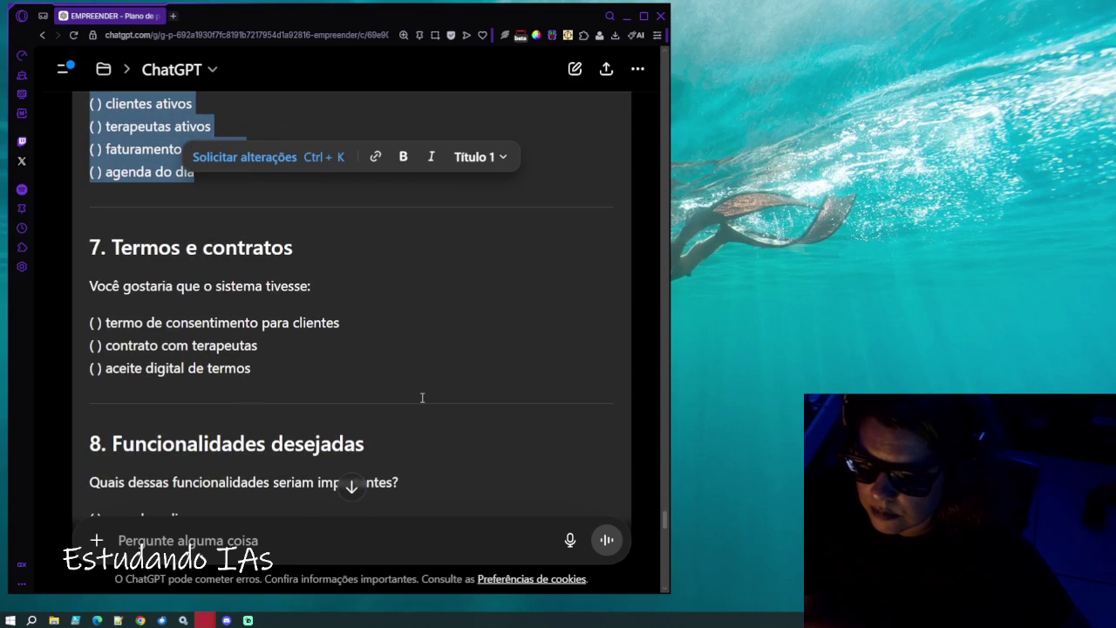
mouse_move(91, 285)
mouse_down()
mouse_move(287, 322)
mouse_move(255, 368)
mouse_up()
scroll(302, 356, down, 2)
scroll(302, 357, down, 1)
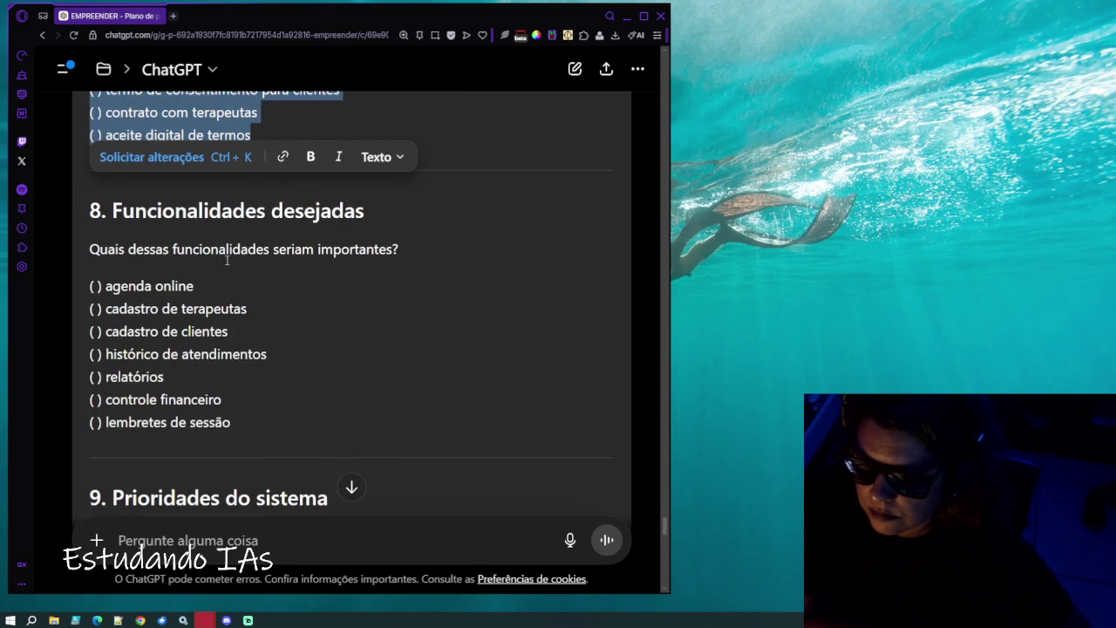
click(93, 217)
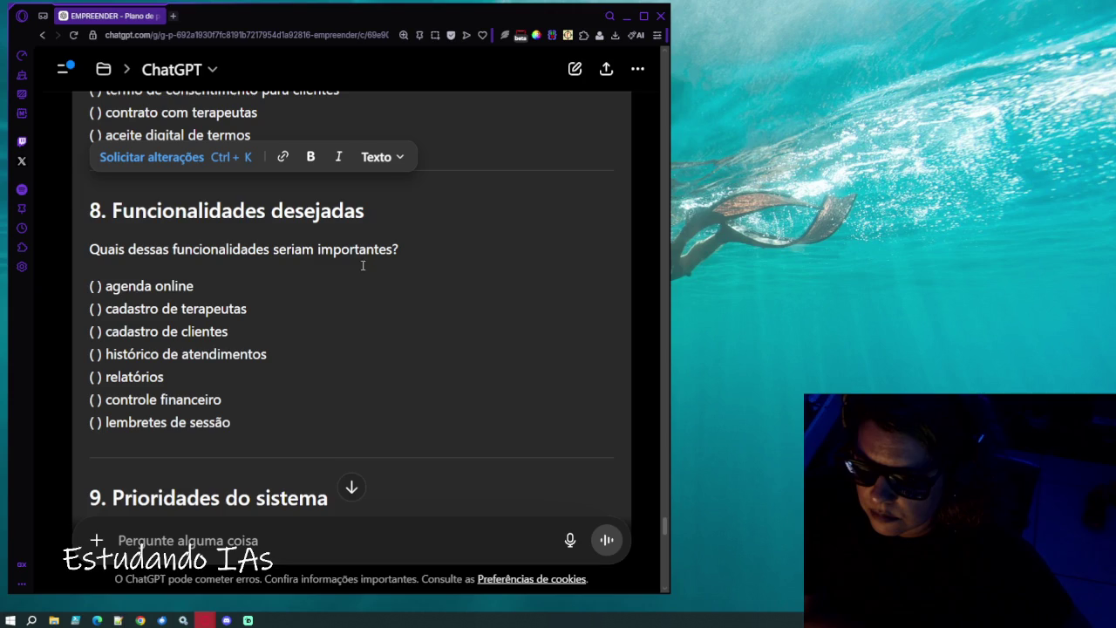
mouse_move(90, 286)
mouse_down()
mouse_move(233, 334)
mouse_move(253, 422)
mouse_up()
scroll(274, 420, down, 2)
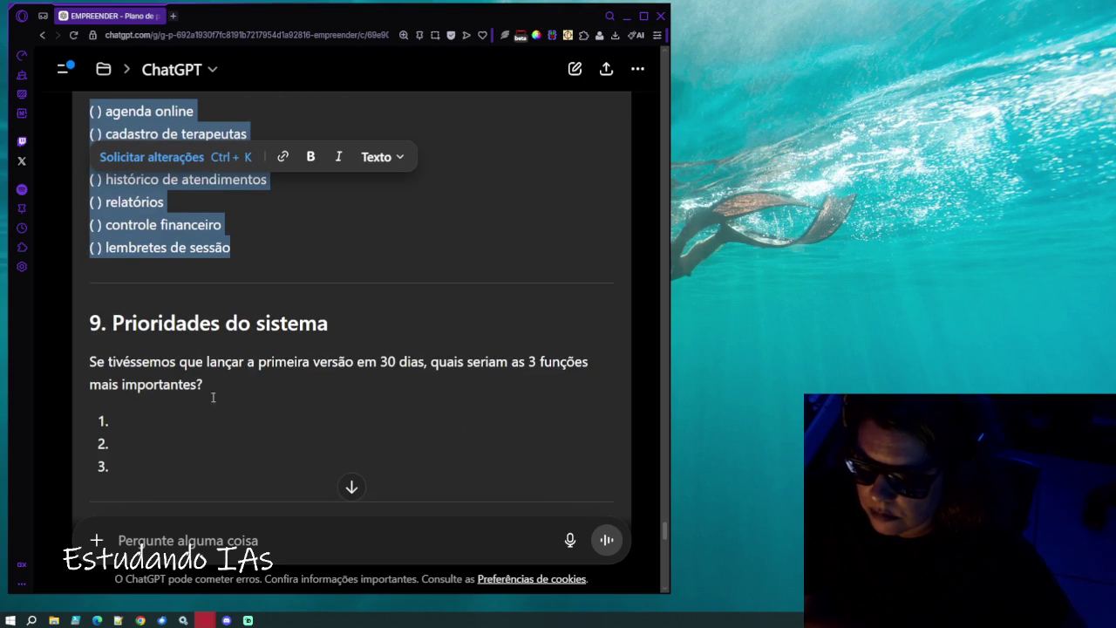
mouse_move(103, 322)
mouse_down()
mouse_move(335, 325)
mouse_move(335, 437)
mouse_up()
scroll(335, 437, down, 2)
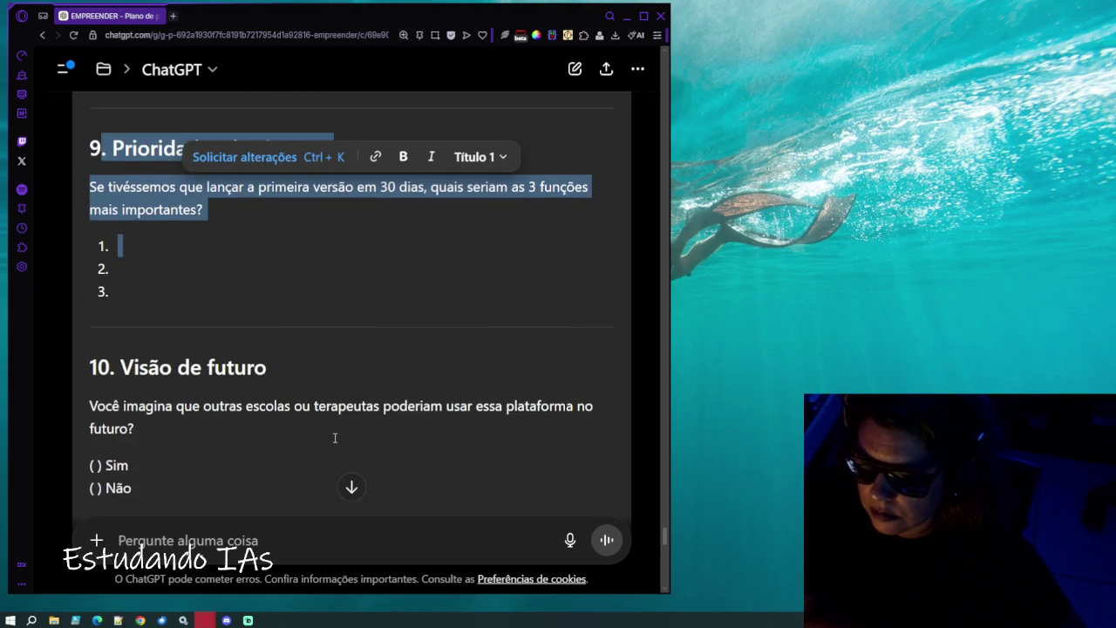
scroll(335, 438, down, 2)
key(Down)
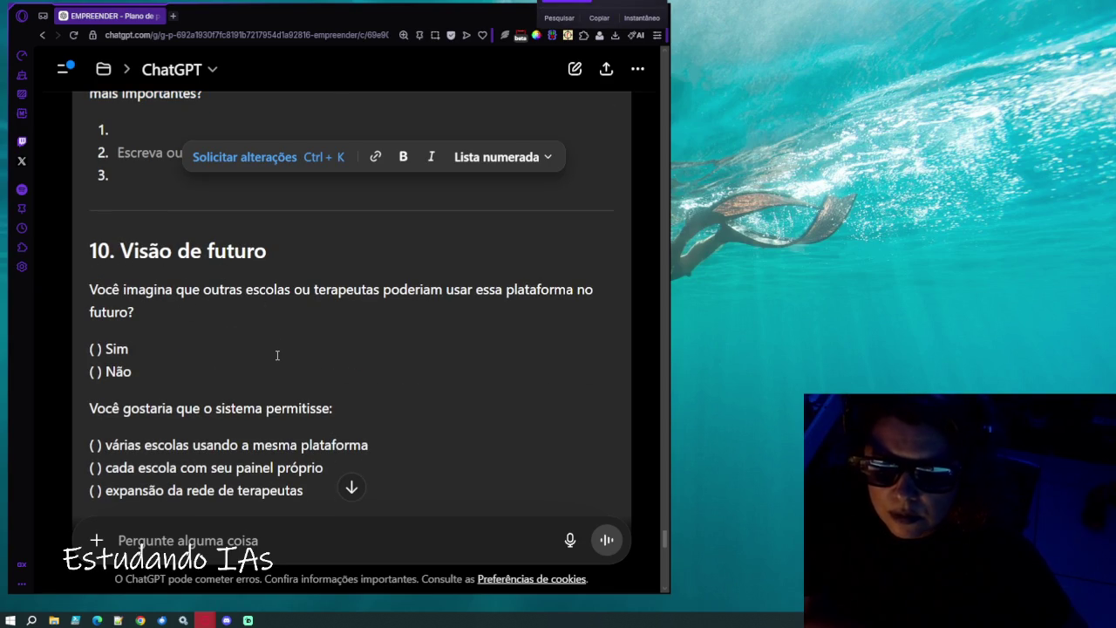
mouse_move(253, 290)
mouse_down()
mouse_move(593, 289)
mouse_move(585, 321)
mouse_move(526, 369)
mouse_up()
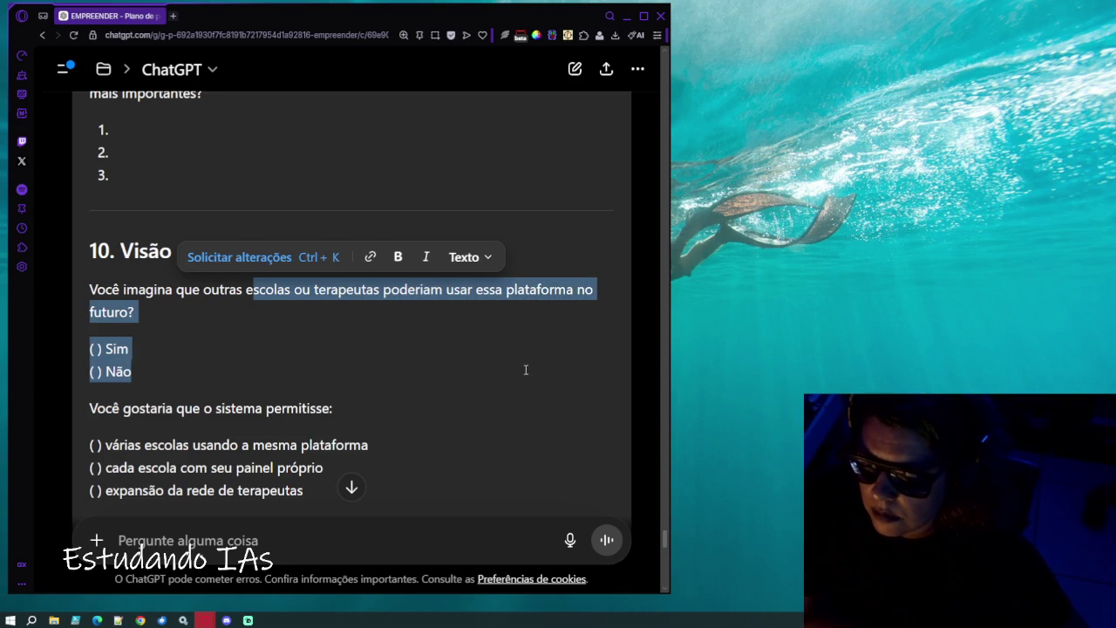
click(172, 289)
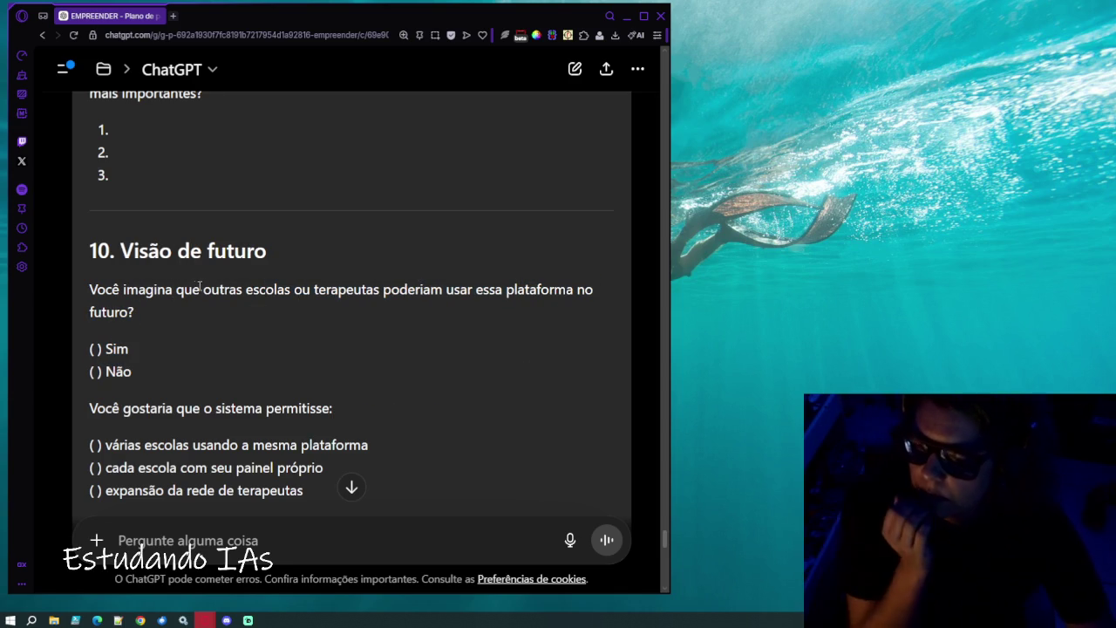
scroll(366, 349, down, 1)
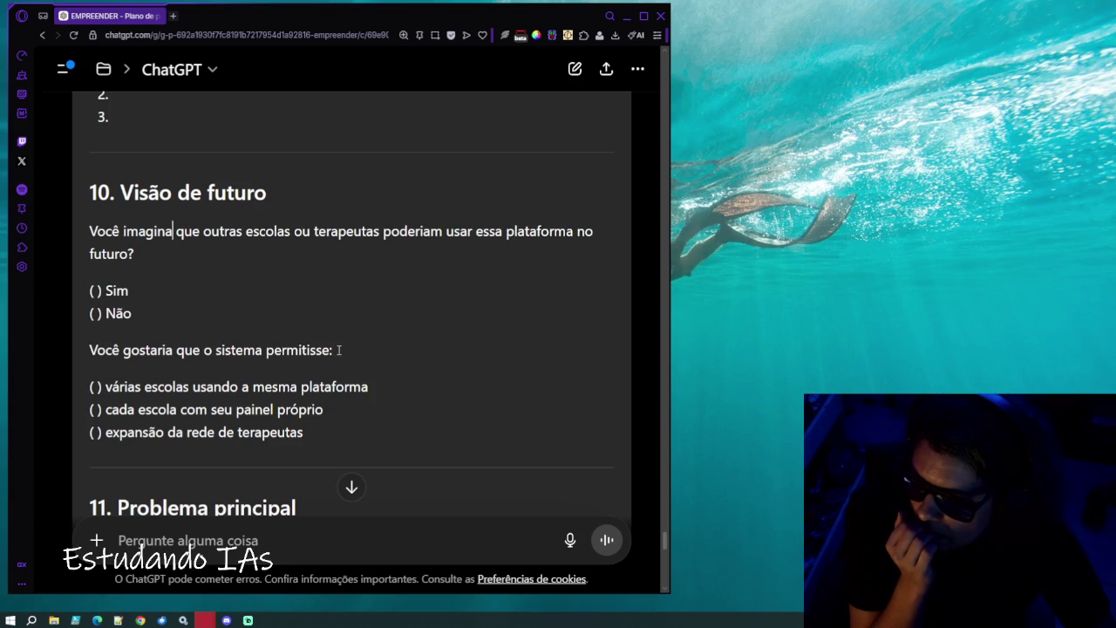
scroll(249, 319, down, 2)
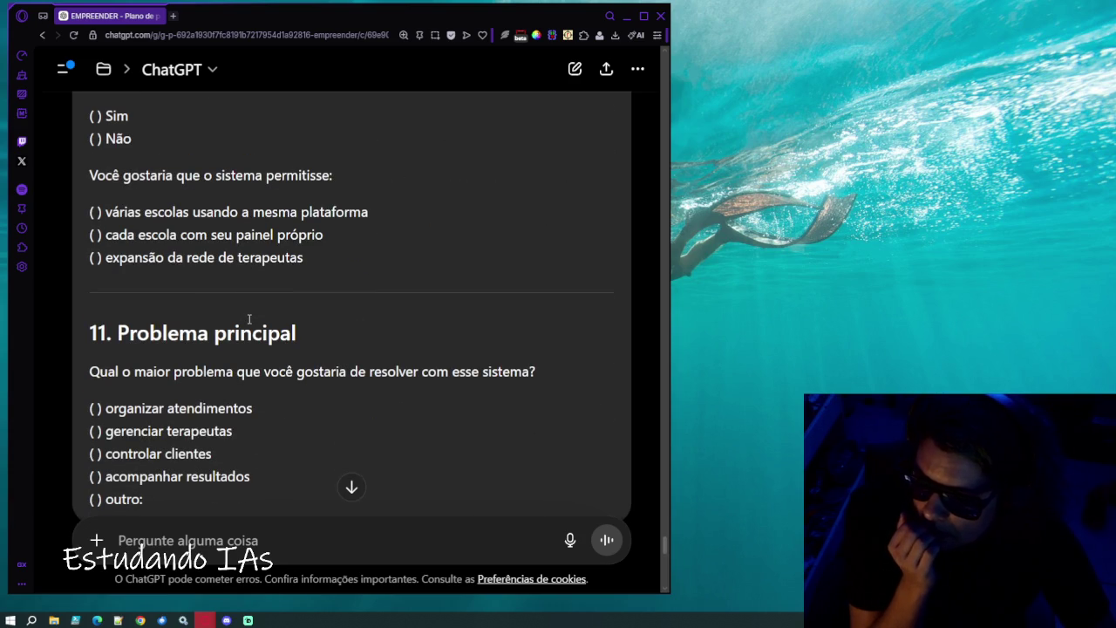
scroll(248, 319, down, 2)
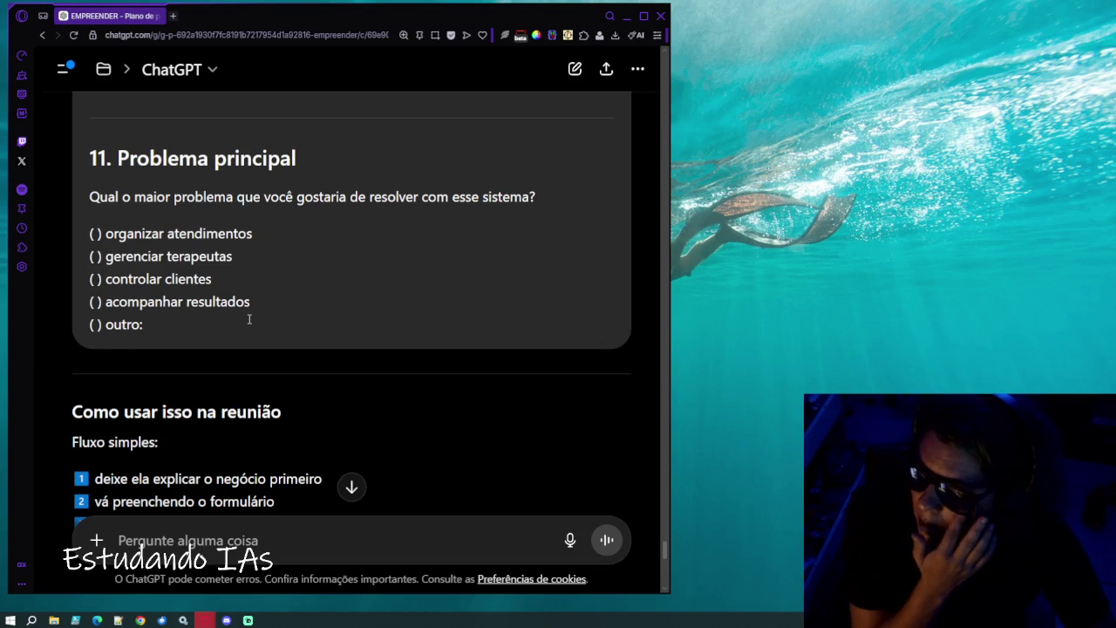
scroll(249, 319, up, 3)
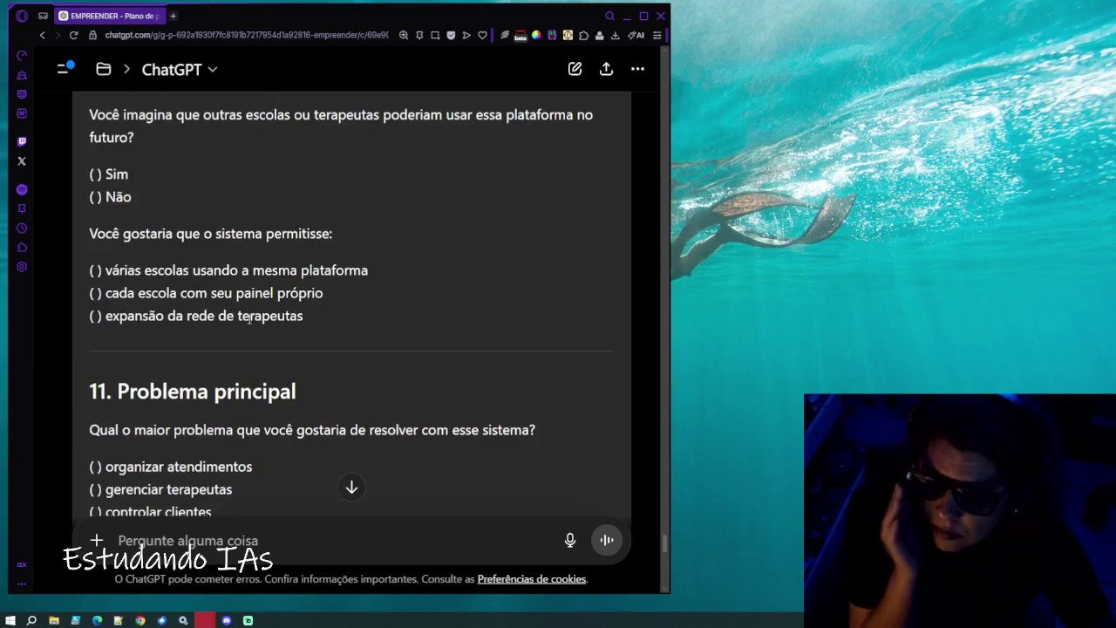
scroll(249, 319, up, 1)
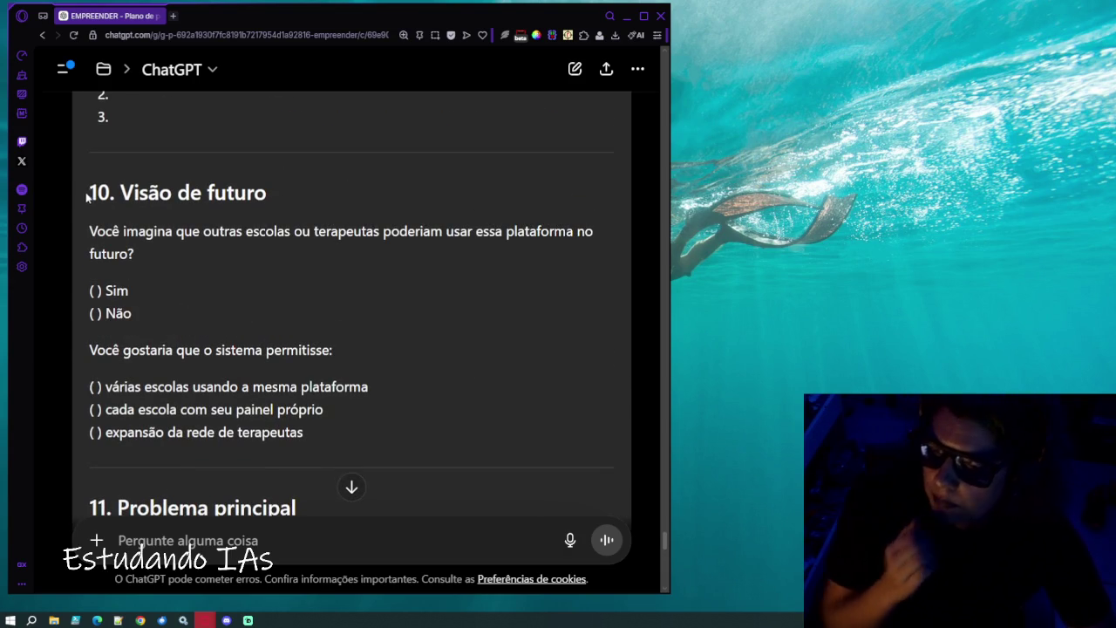
drag(82, 186, 171, 194)
drag(267, 192, 74, 191)
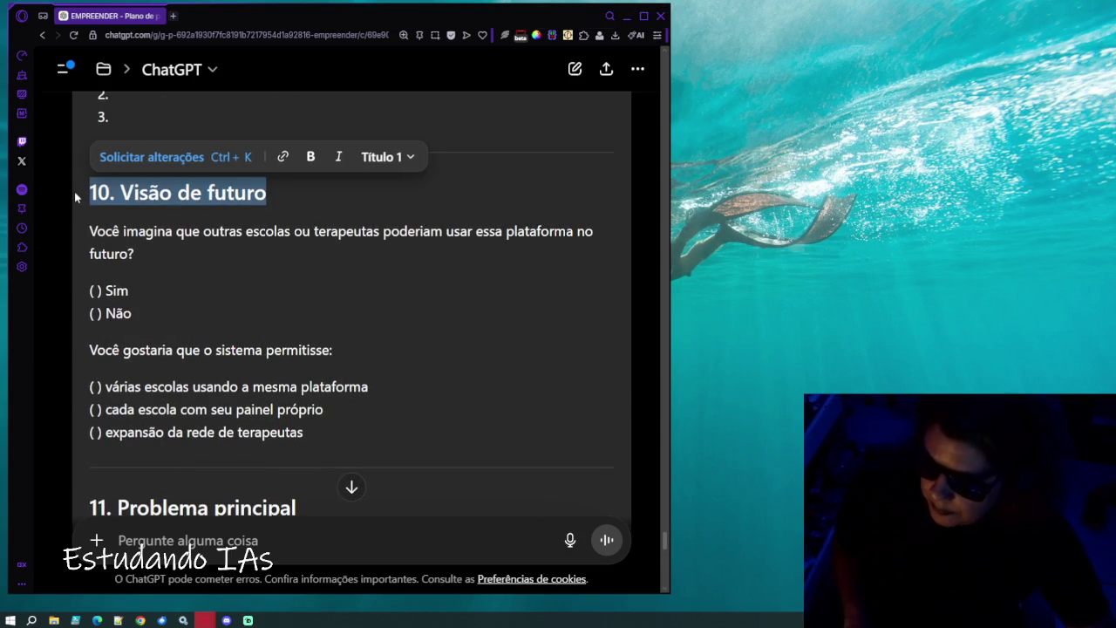
scroll(228, 372, down, 6)
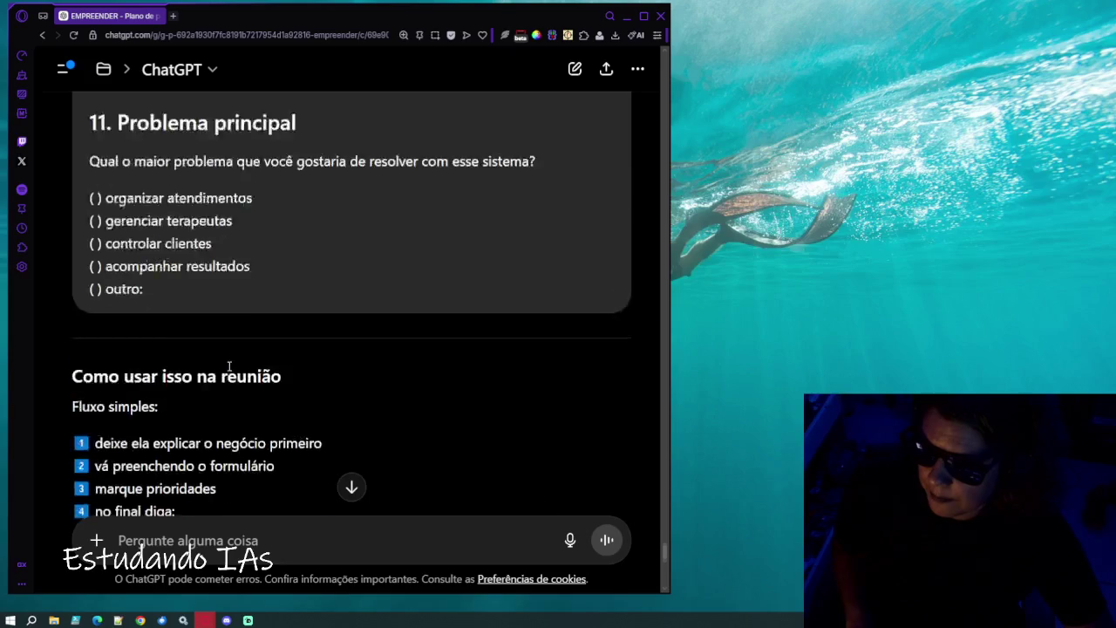
scroll(228, 372, down, 9)
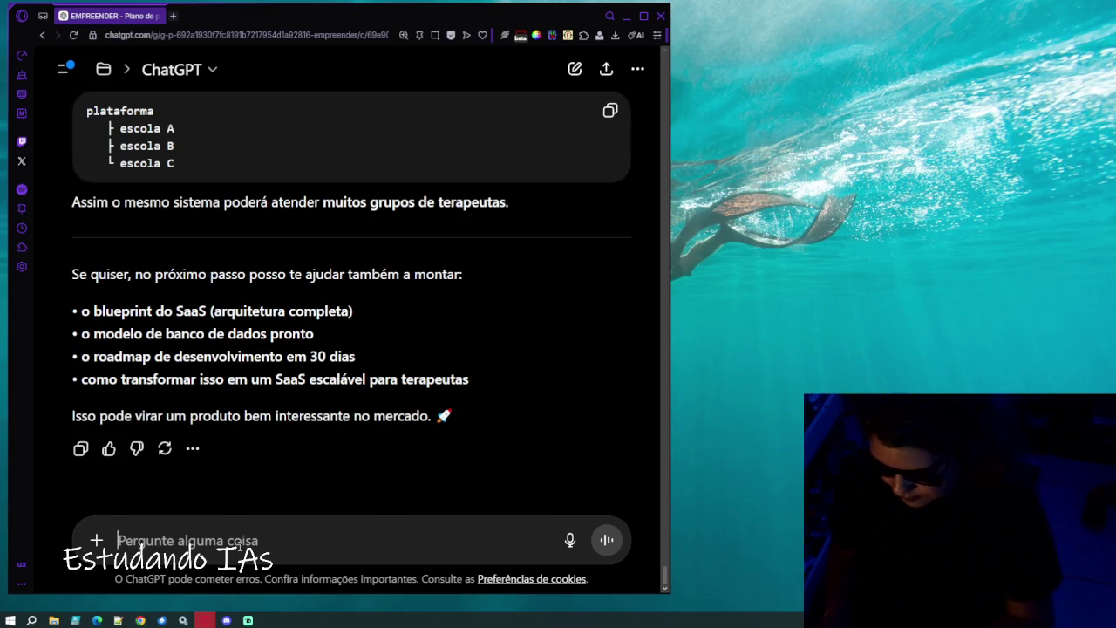
Send a follow-up: question 10 is for you, her school needs ~3 therapists, you plan a scalable SaaS.
text(É a pergunta 1)
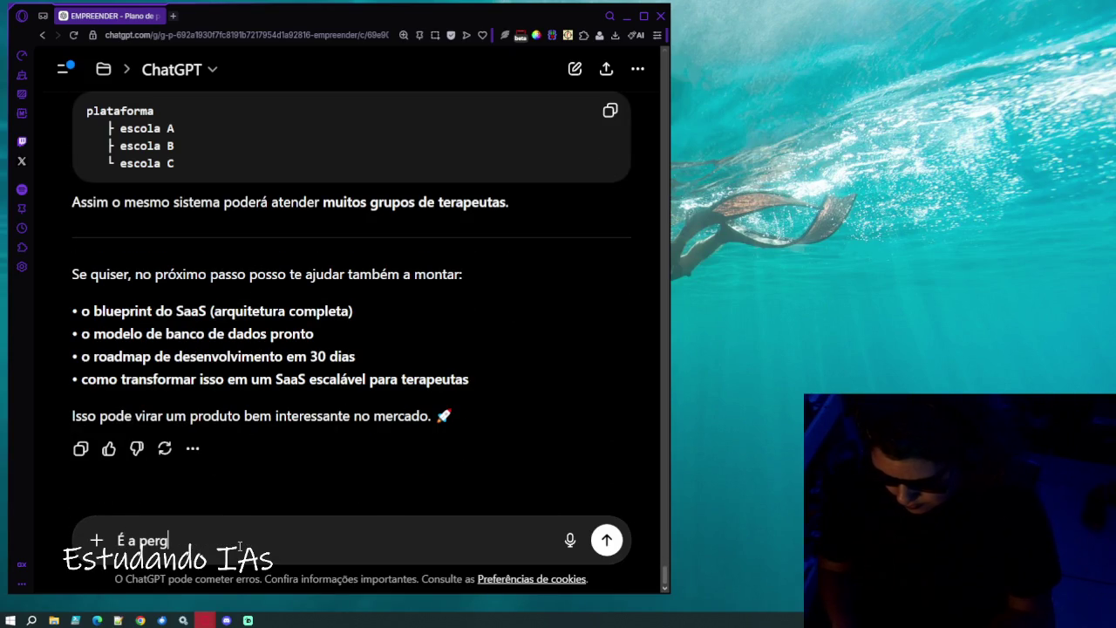
text(0)
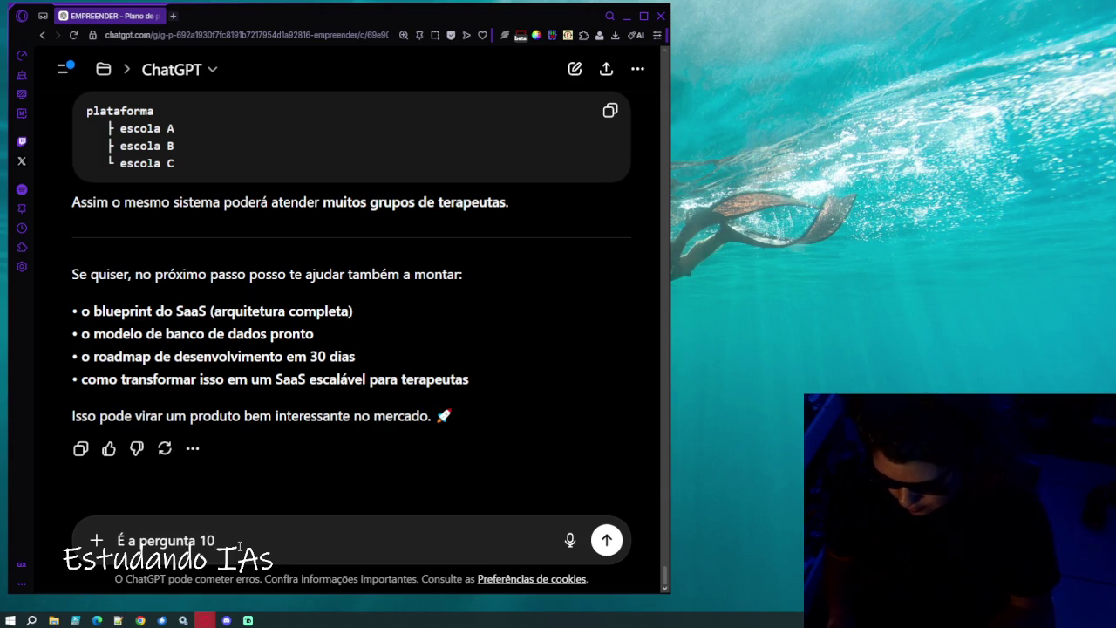
text( seria )
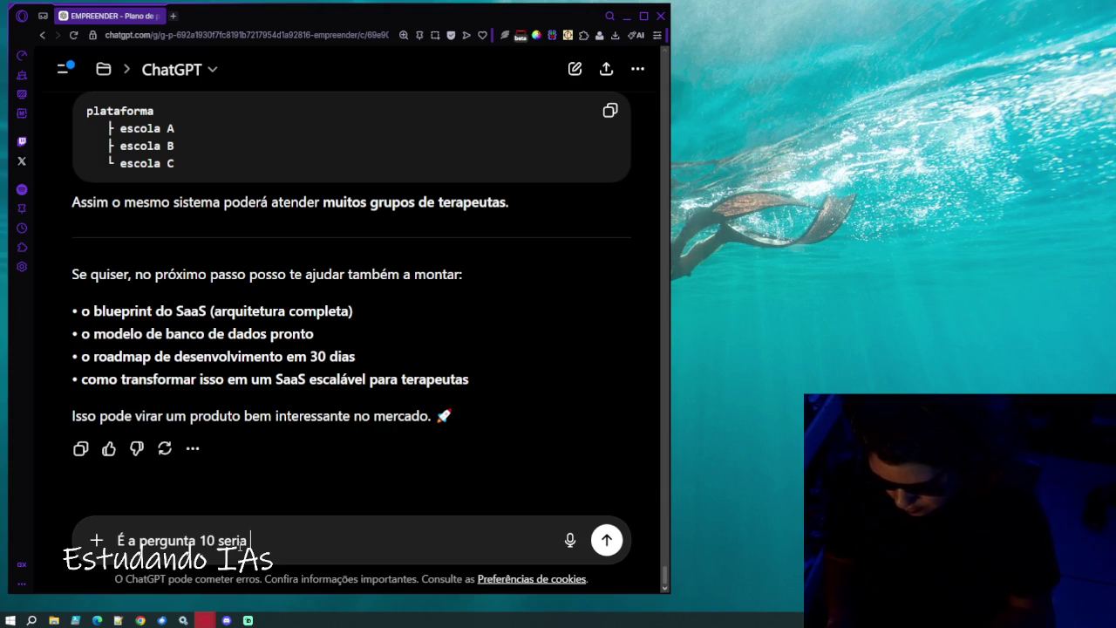
text(mais icada a mim, pois a minha )
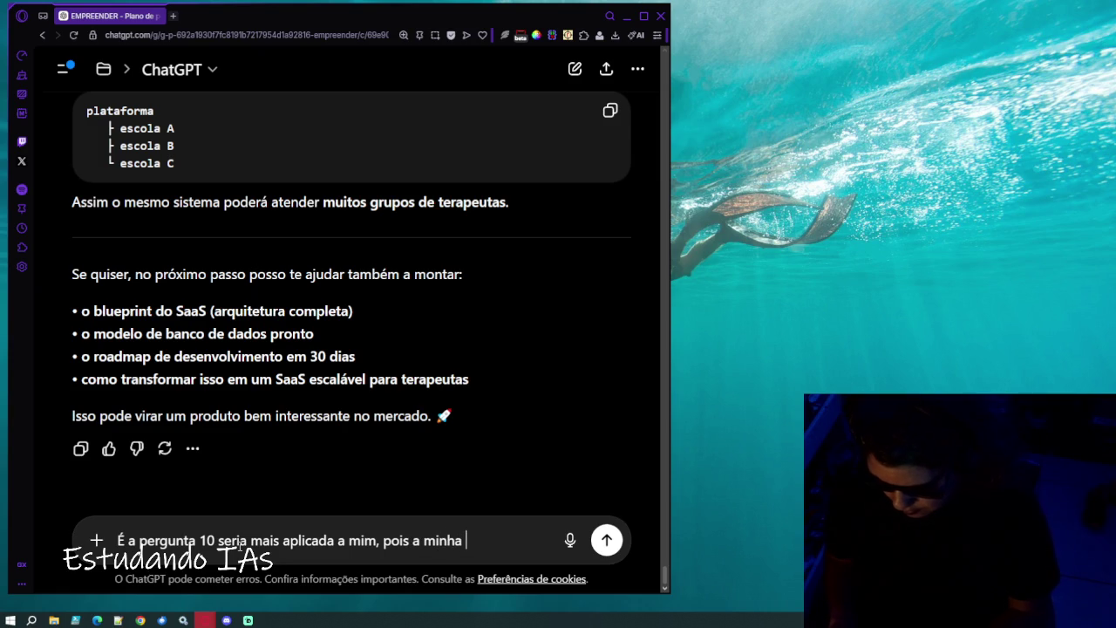
text(clie)
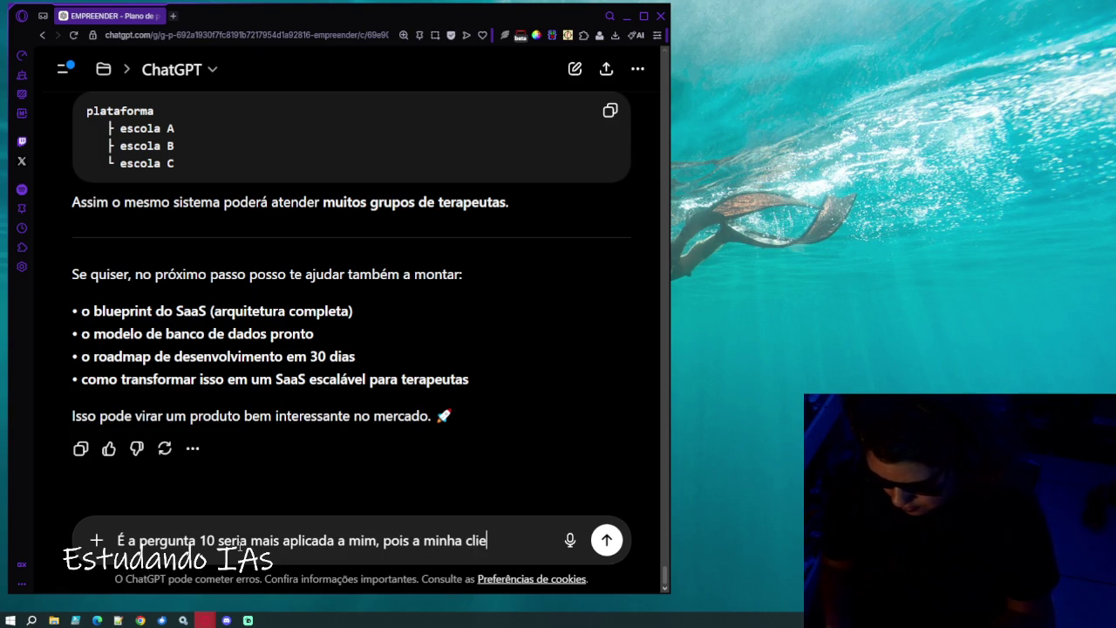
text(nte don)
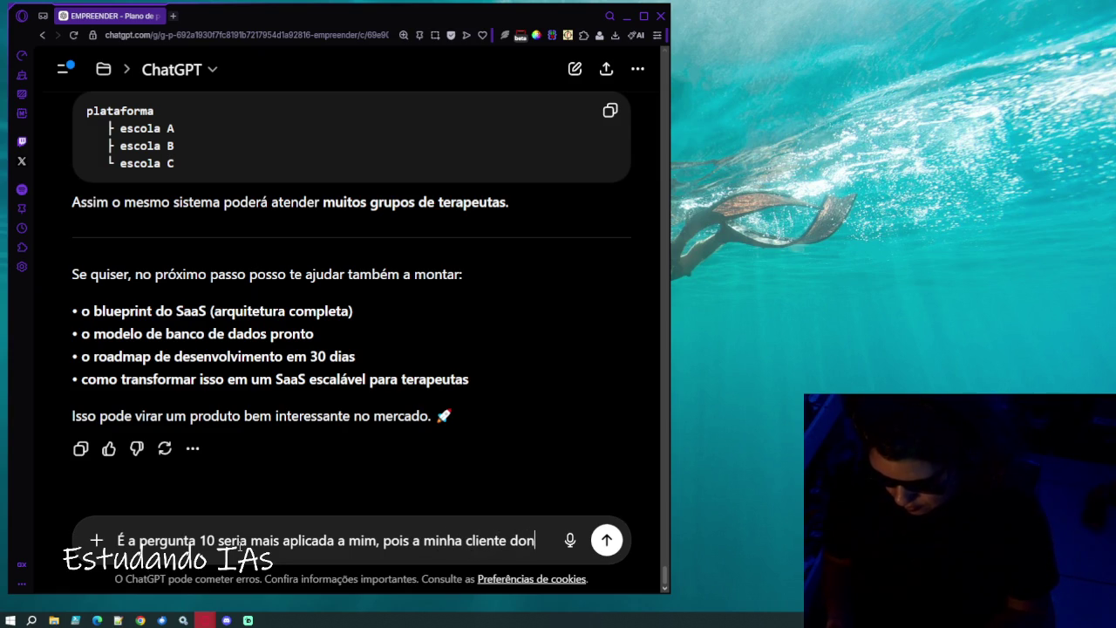
text(a da escola d)
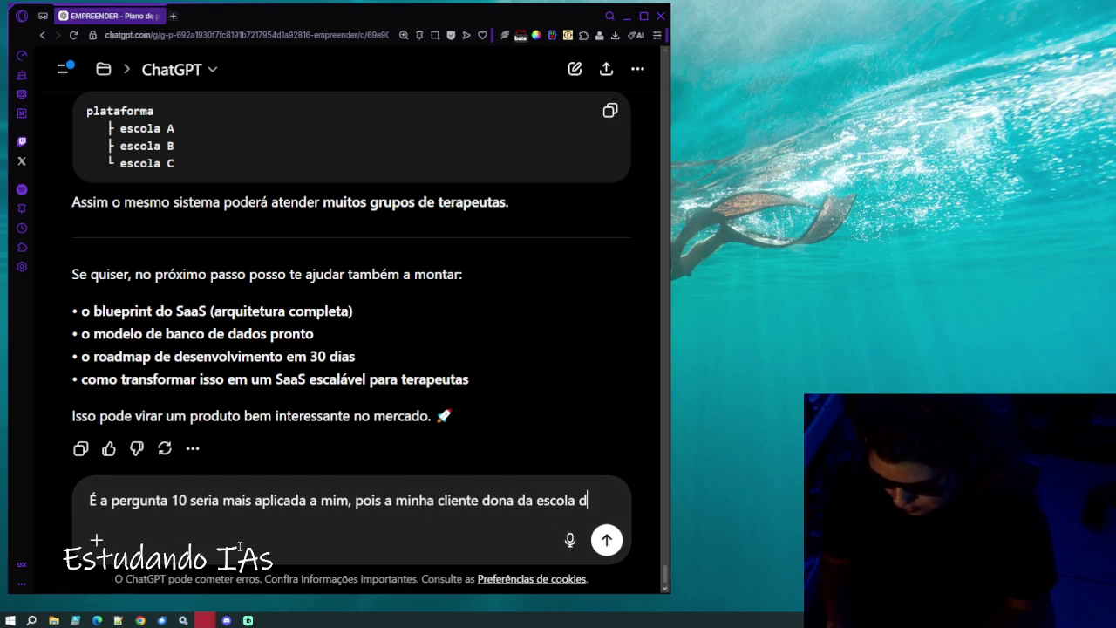
text(e terapeuta )
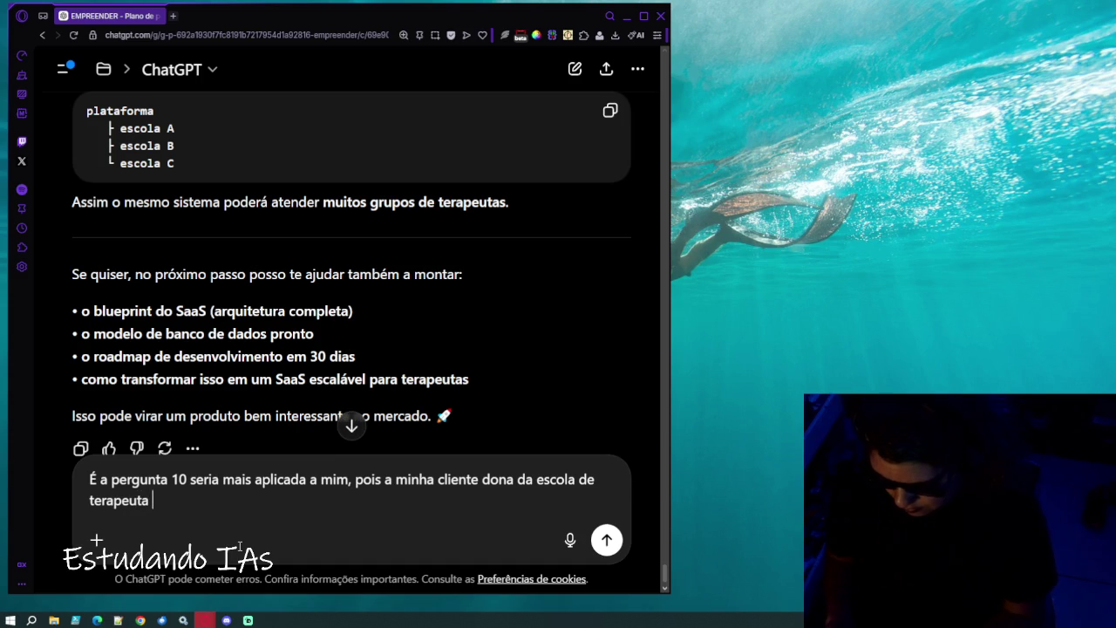
text(pediu só p)
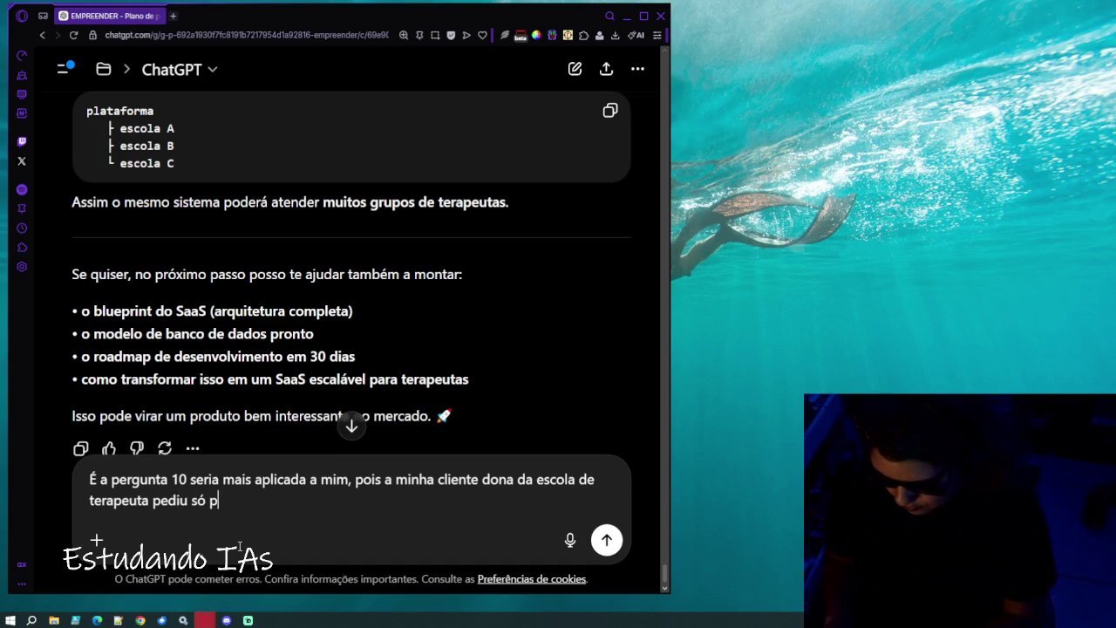
text(ra escola d que deve ter só)
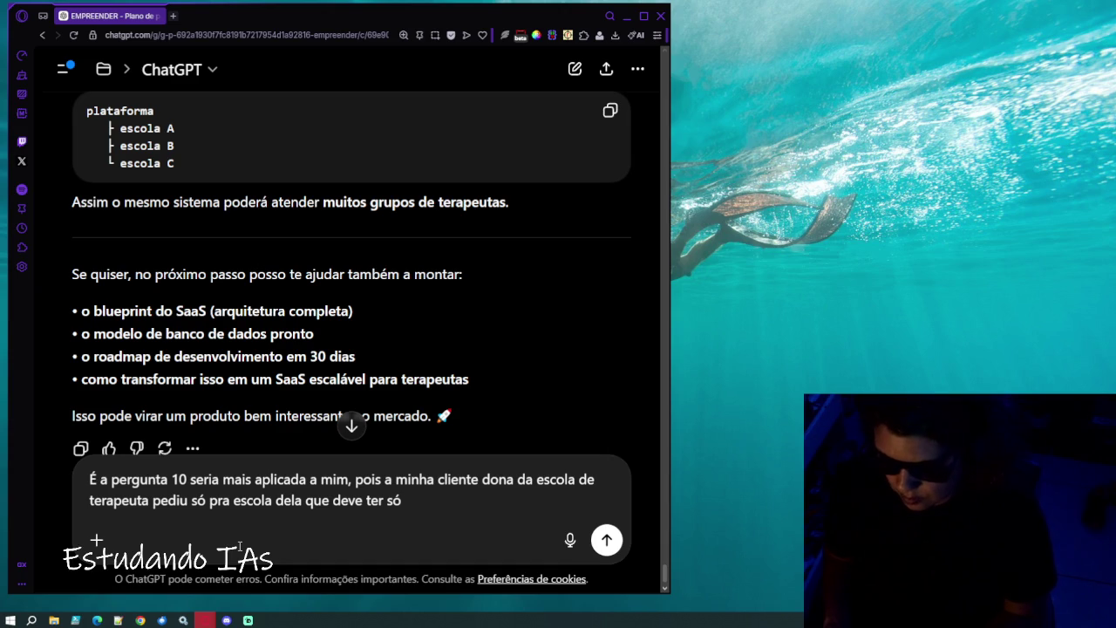
text( umas 3)
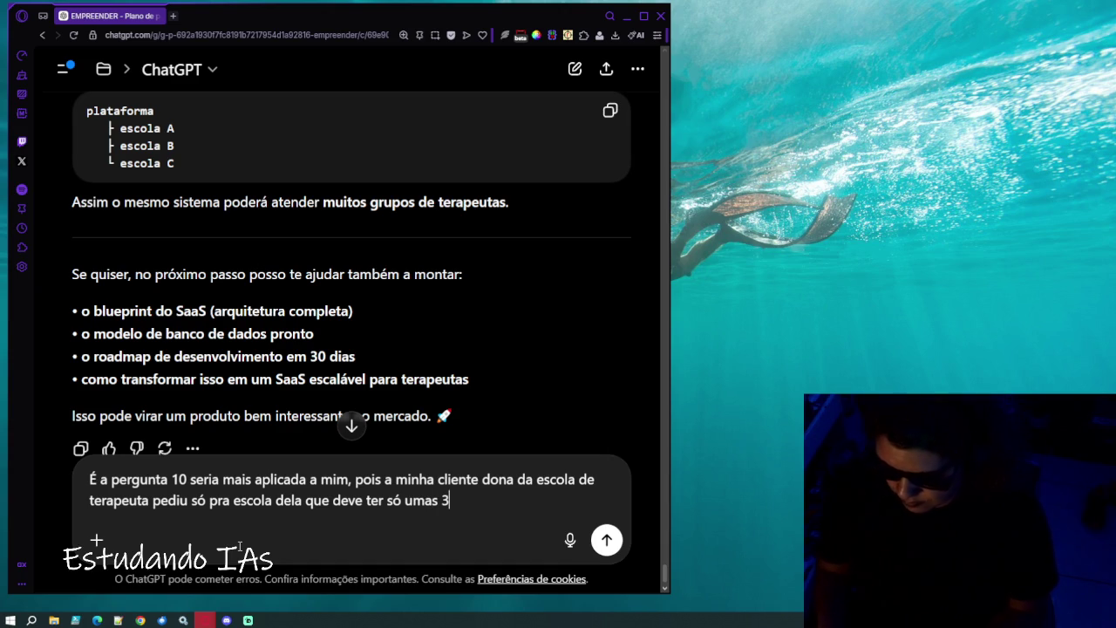
text( terapeutas)
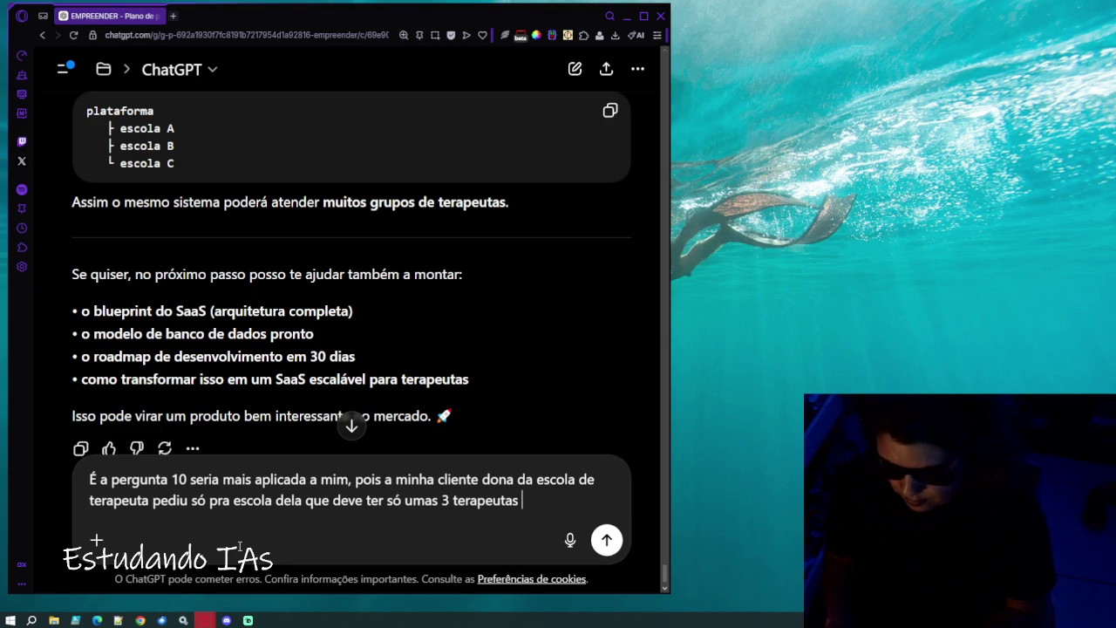
text( para atendi)
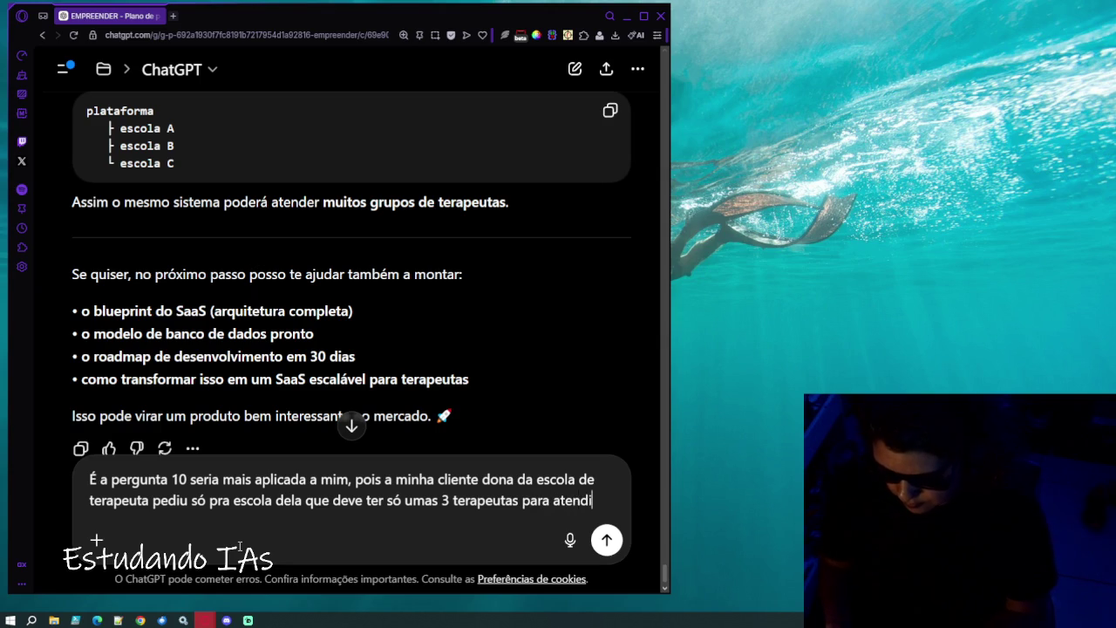
text(mento por elapor enquanto)
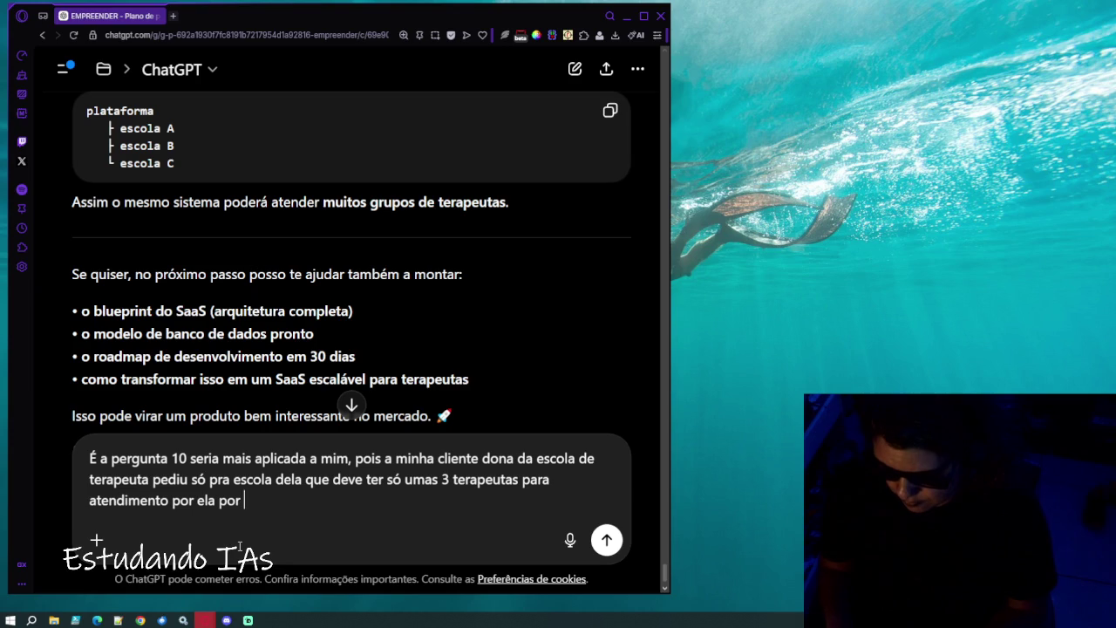
text( ma)
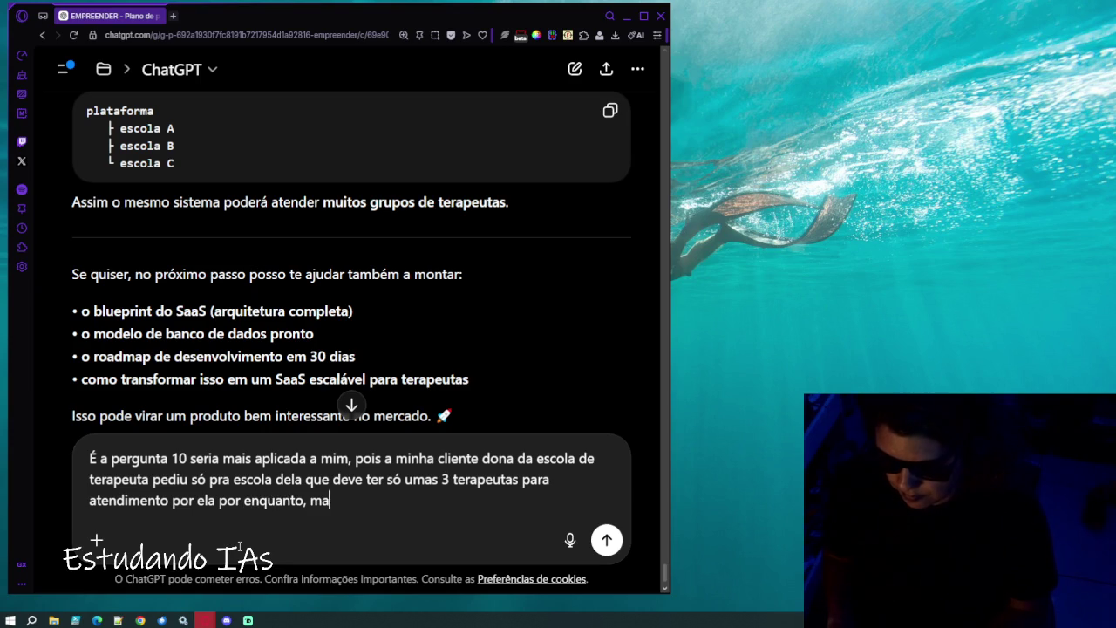
text(s que pode aumen)
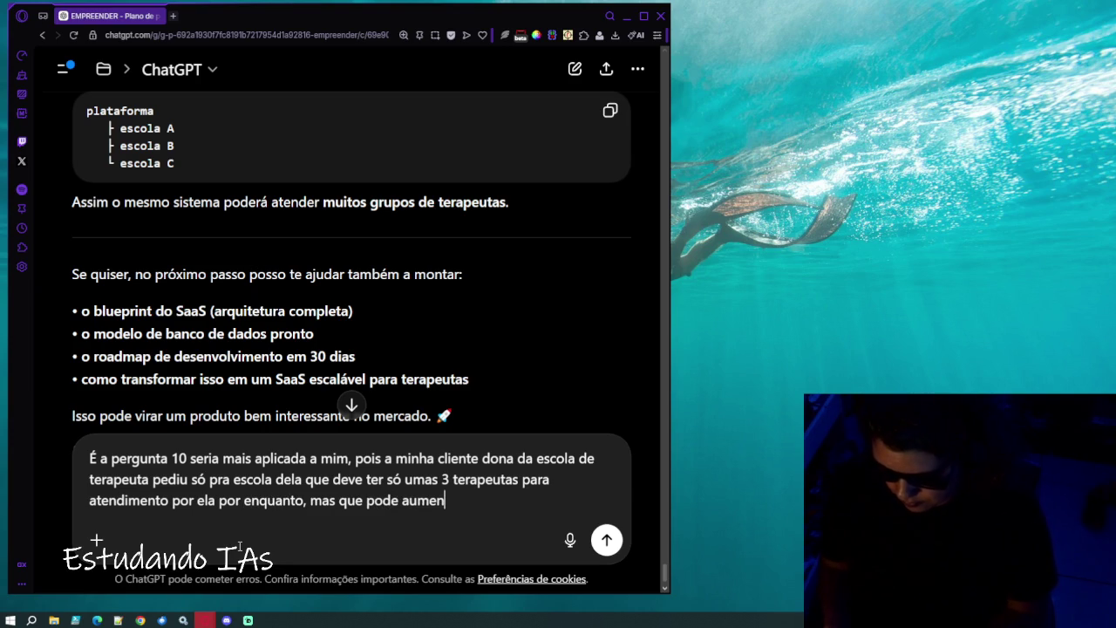
text(tar o num)
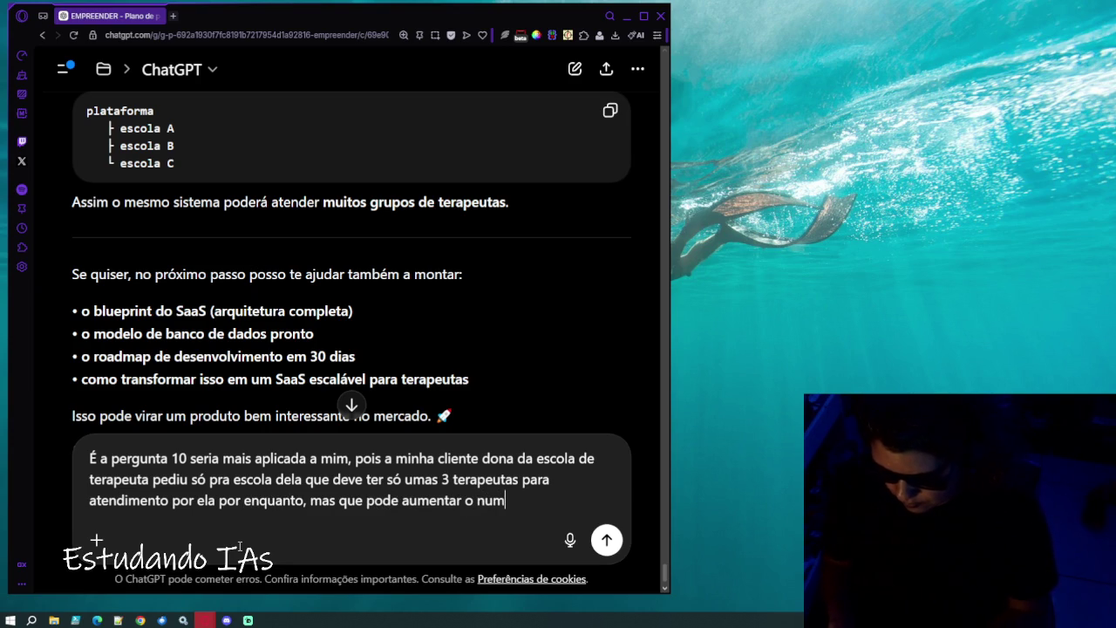
text(ero. Eu que estou)
text( pens)
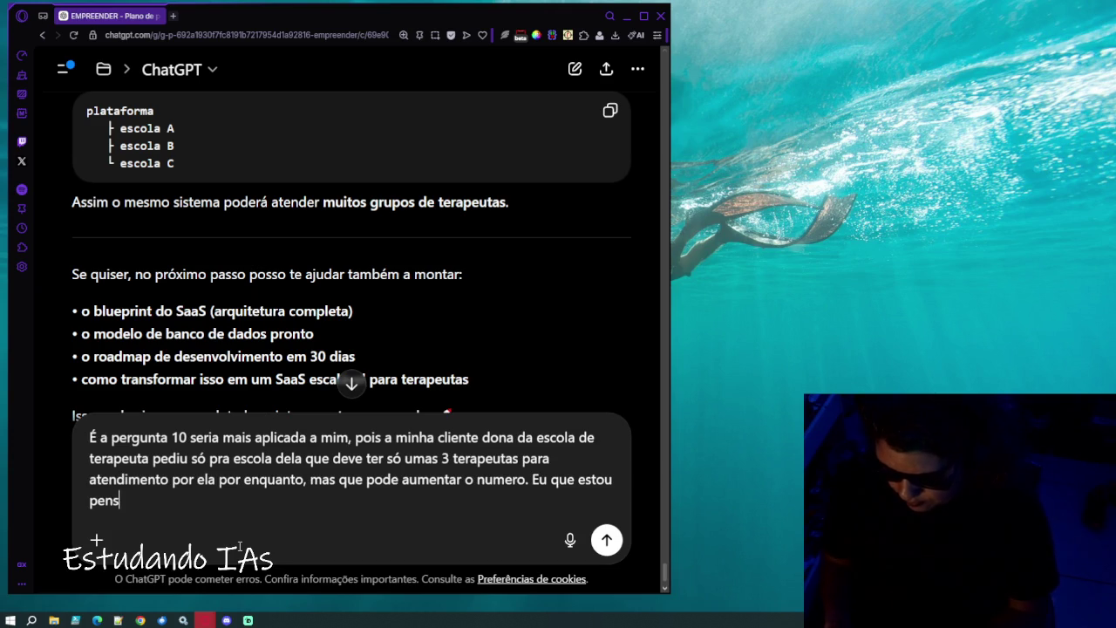
text(ando emesen)
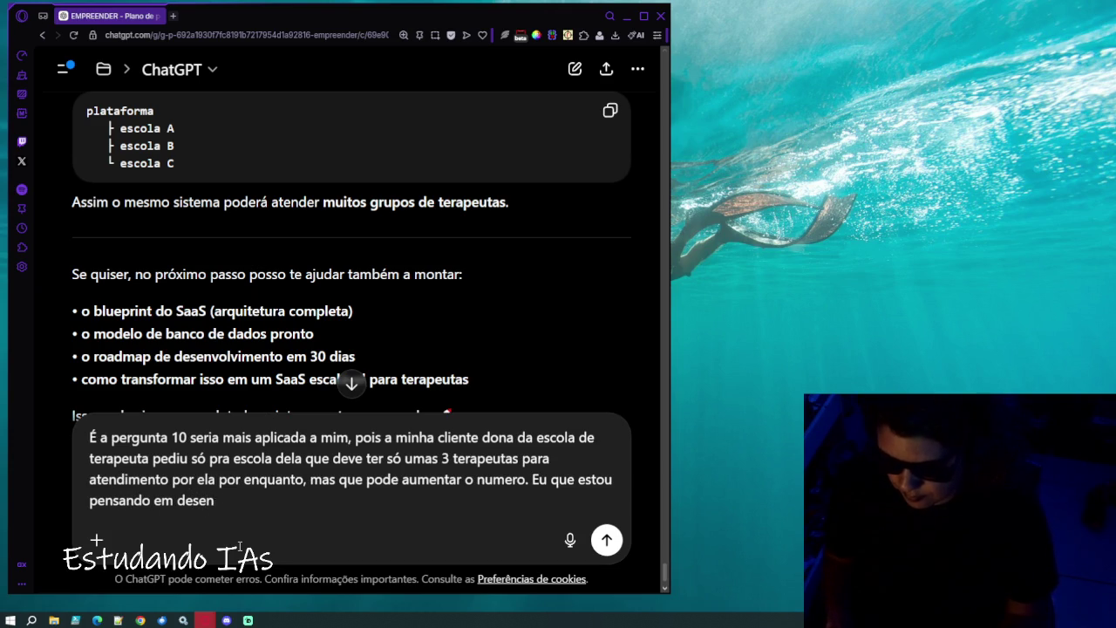
text(volv)
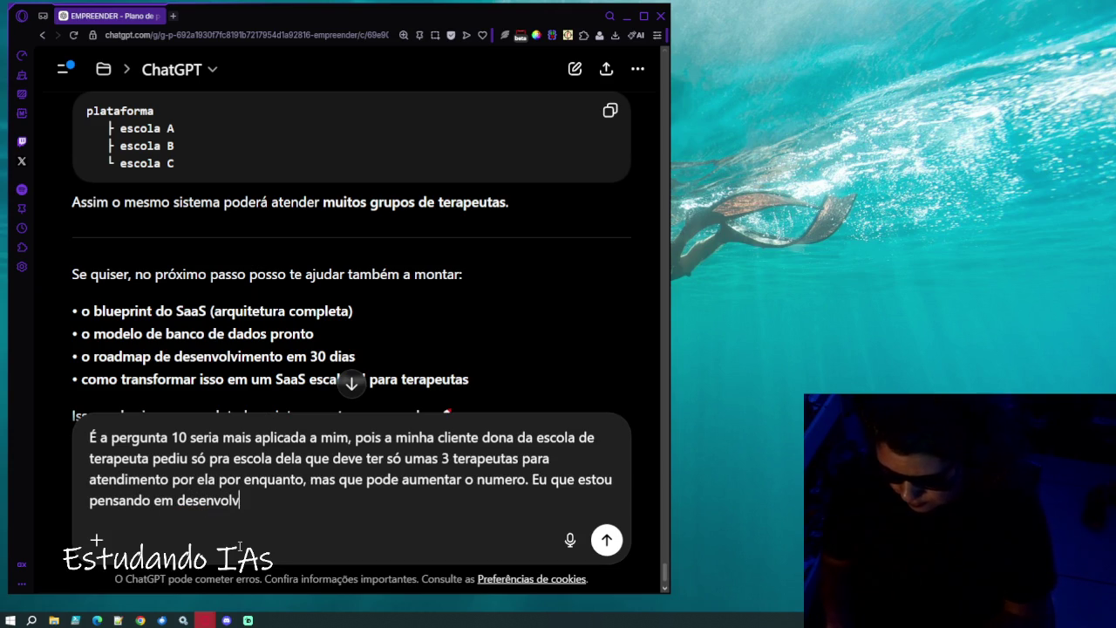
text(olver um sas)
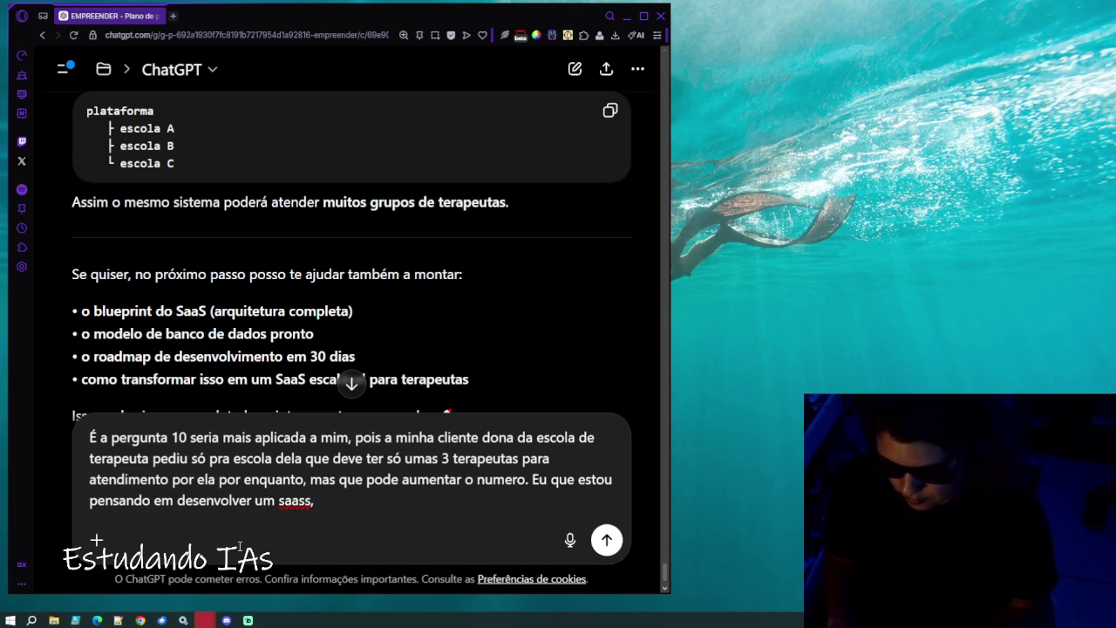
text(pr)
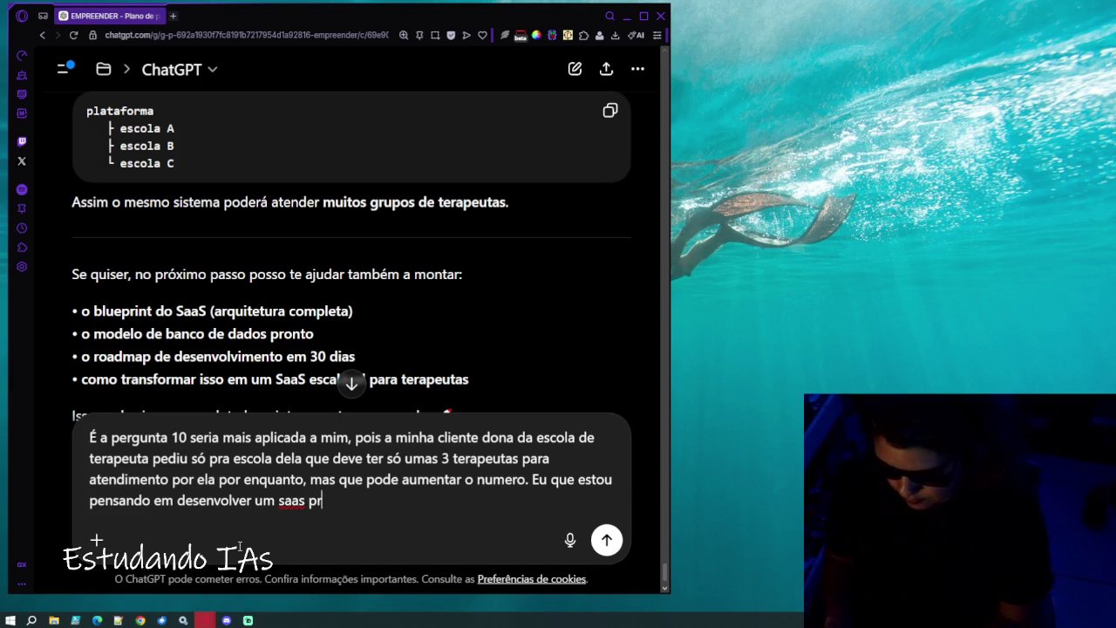
text(a escalar)
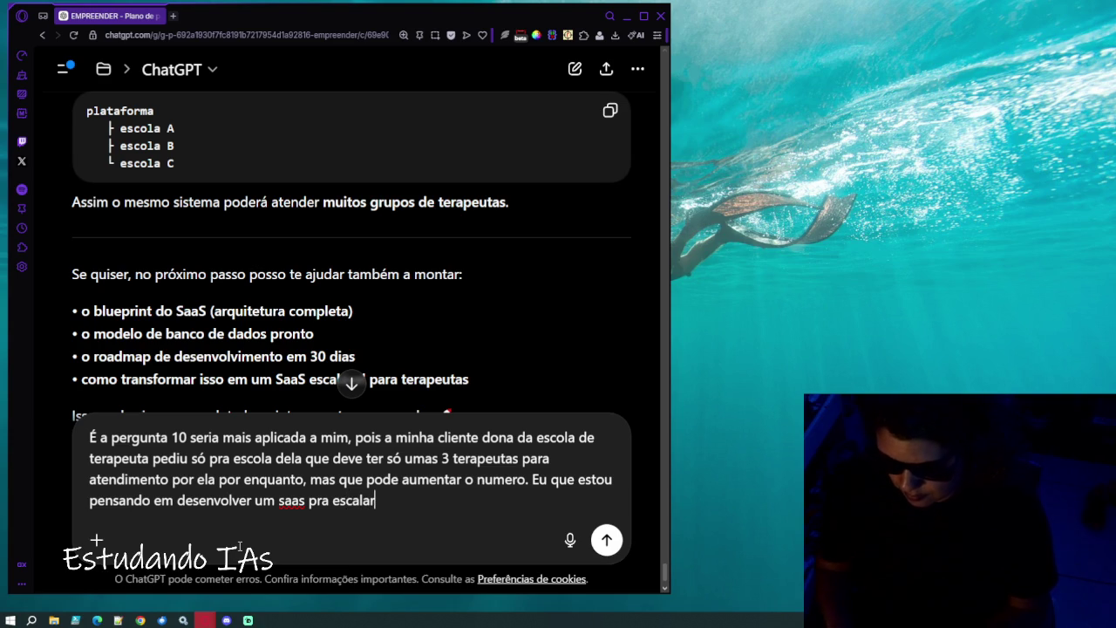
text( esta ideia )
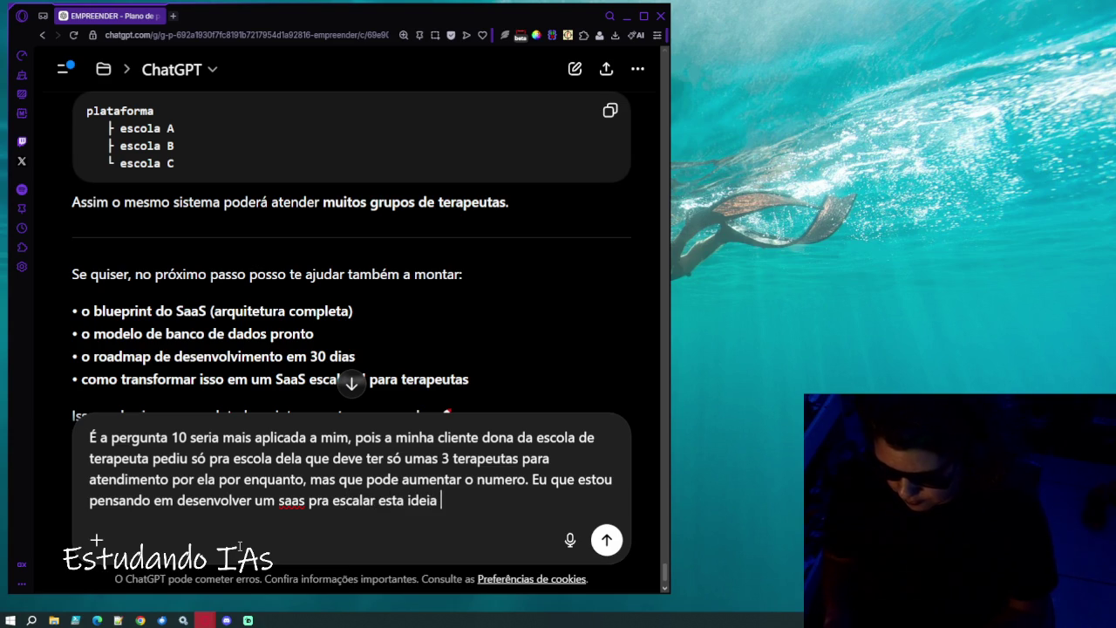
text(já que quero ajudar ela nesse s)
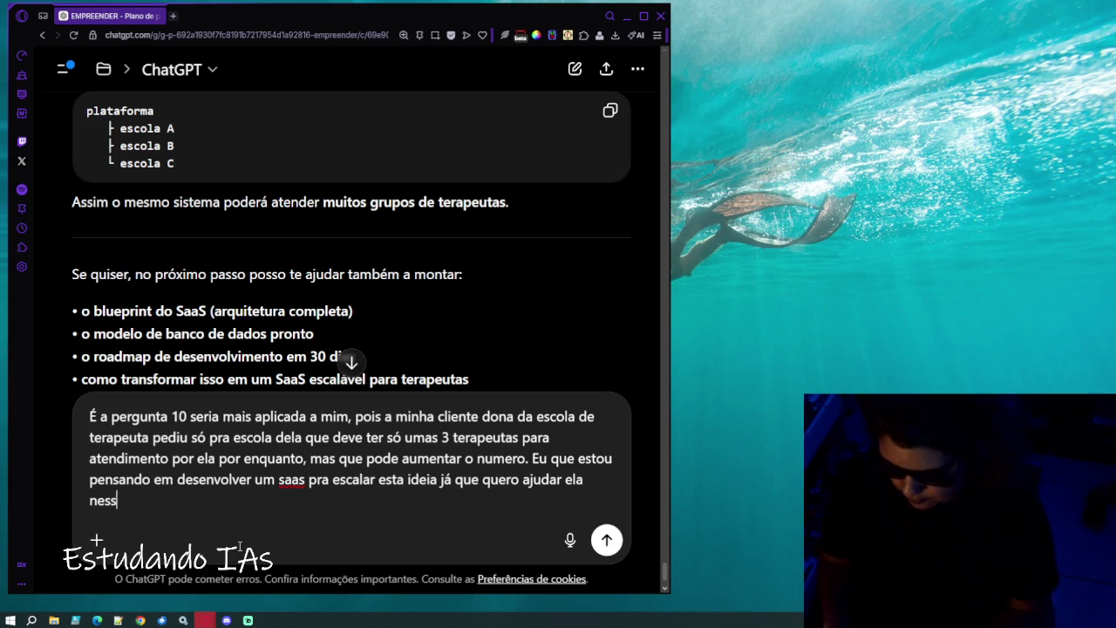
text(istema que el)
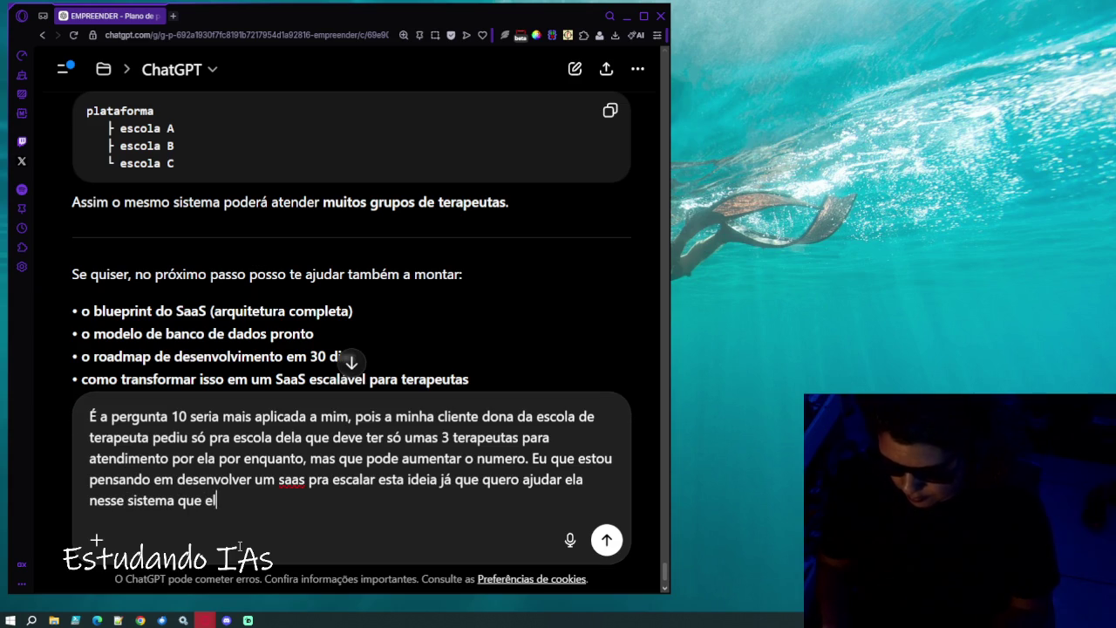
text(a me pediu consultoria e que pode me pagar)
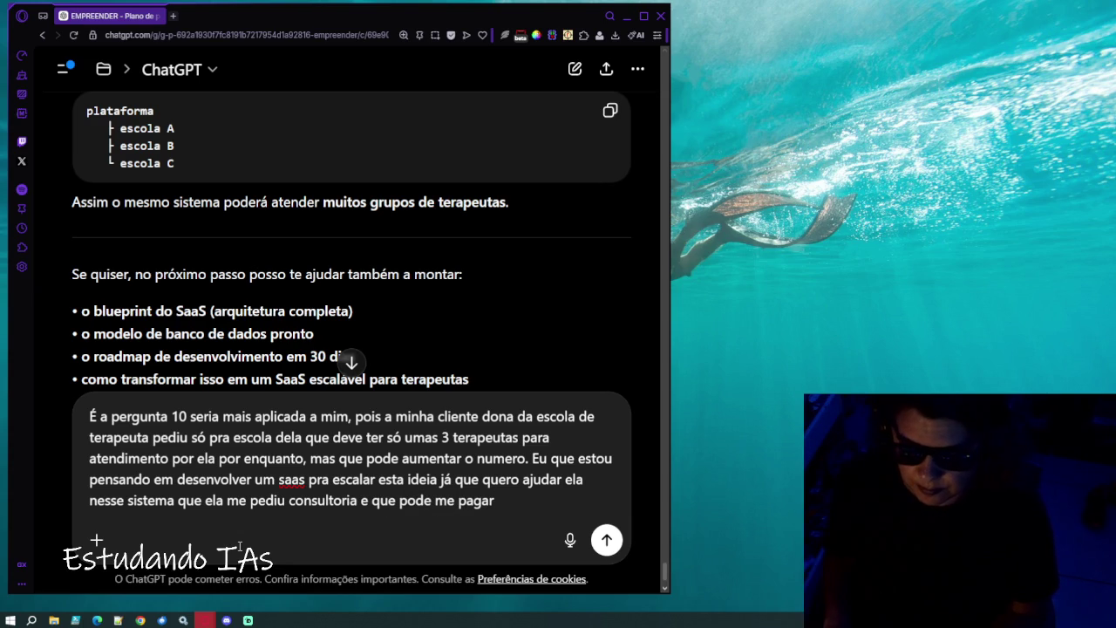
key(Return)
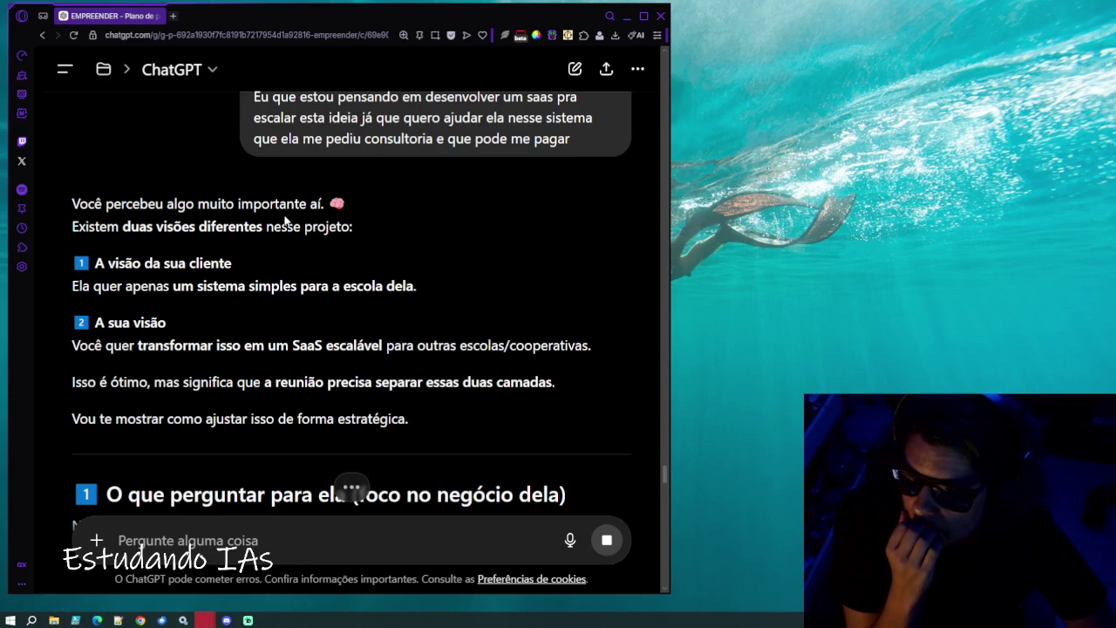
scroll(285, 220, down, 1)
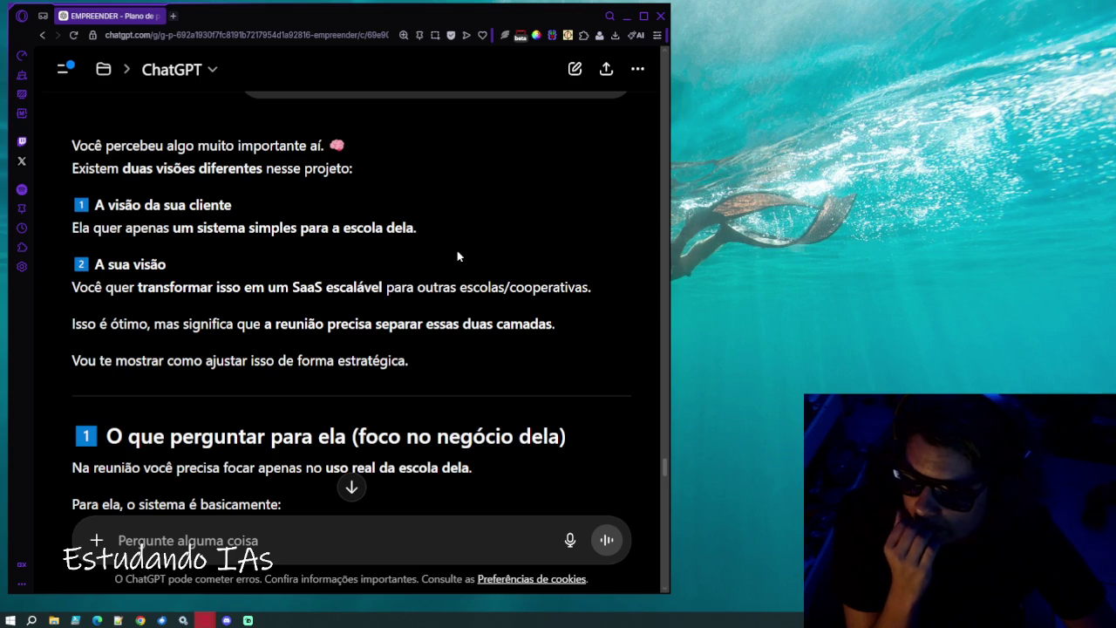
scroll(457, 255, down, 3)
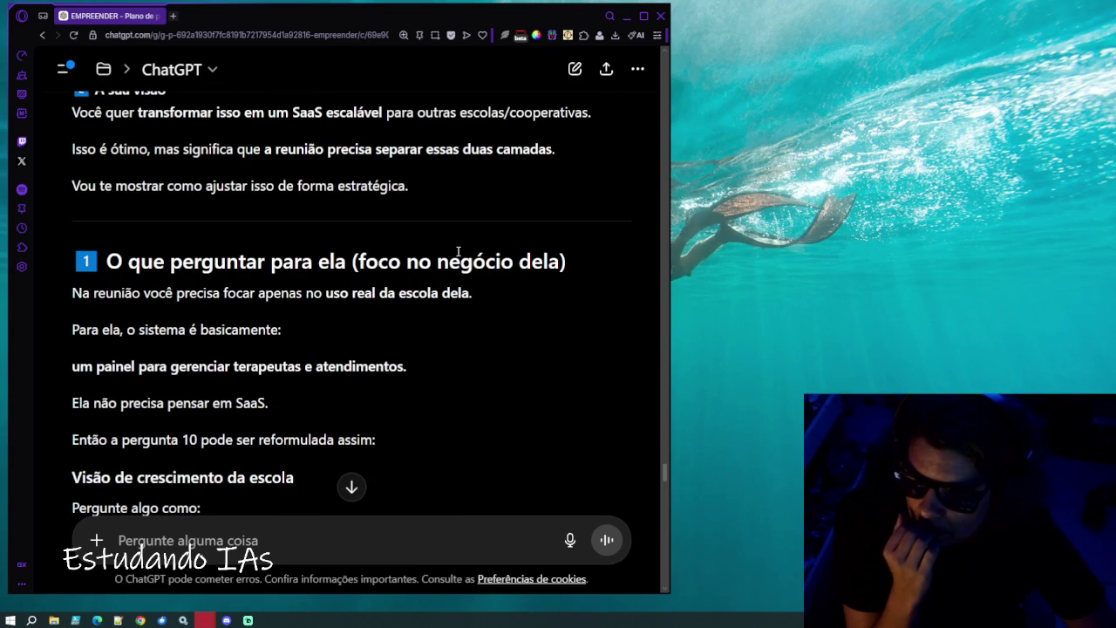
scroll(540, 267, down, 2)
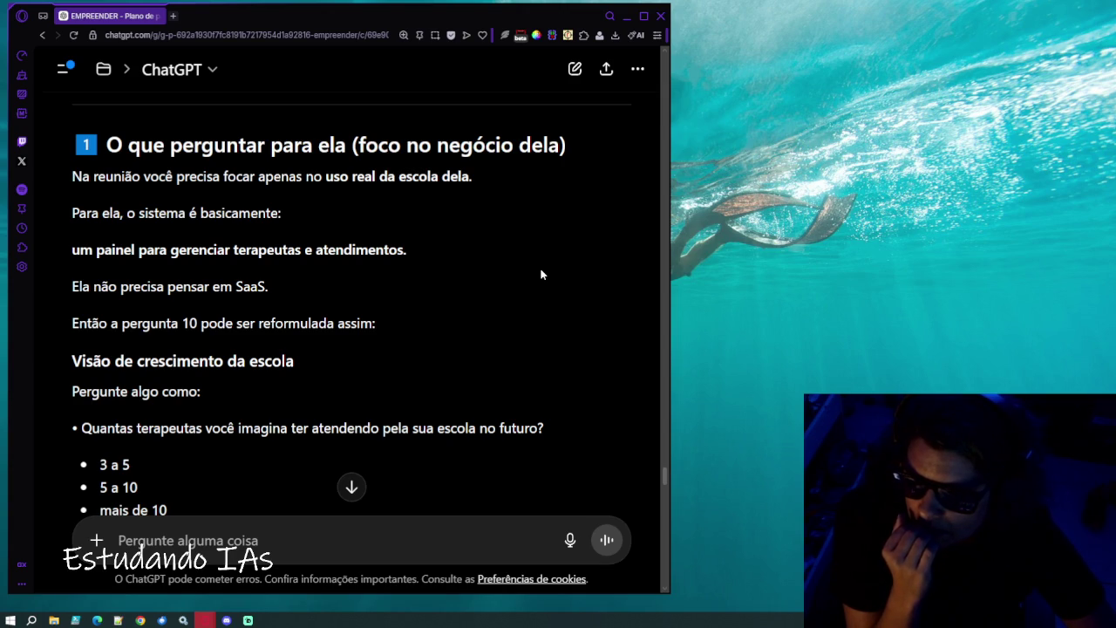
scroll(540, 275, down, 1)
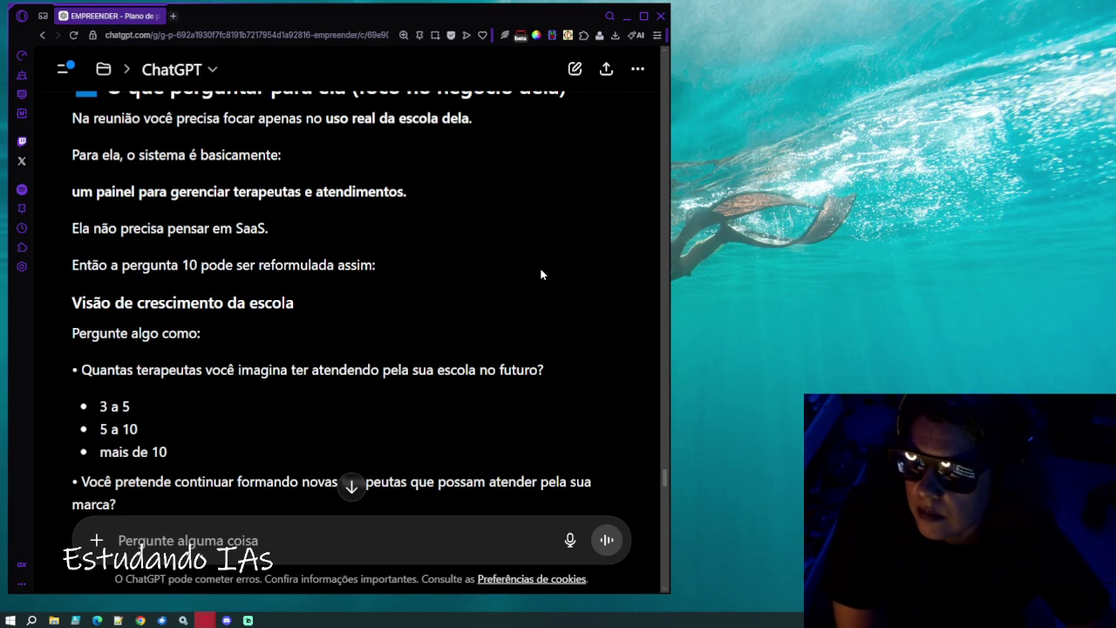
scroll(541, 275, down, 2)
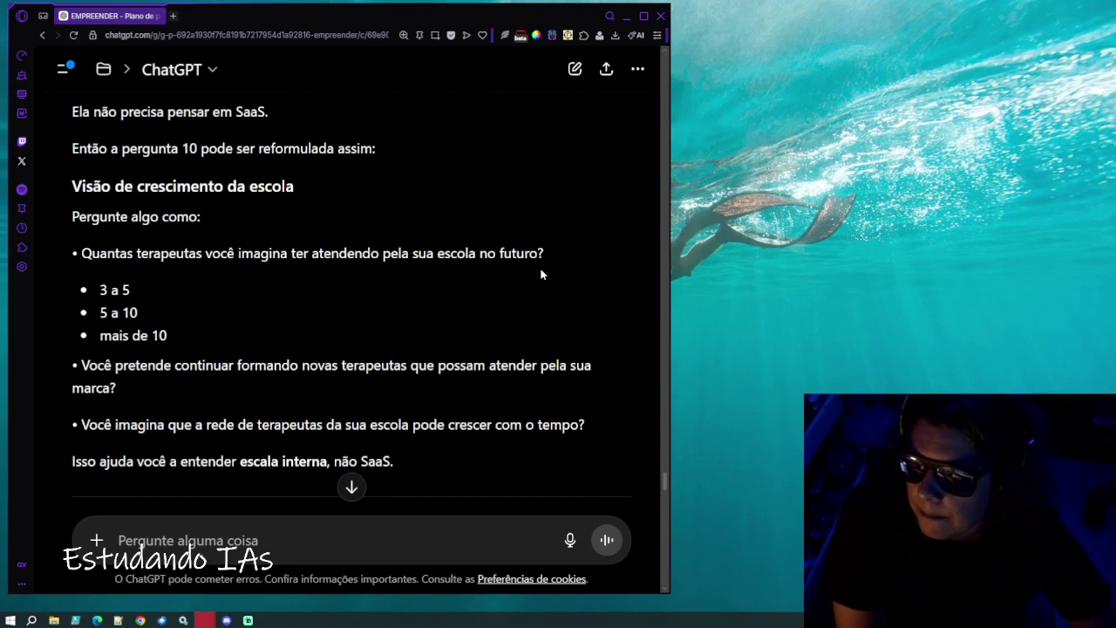
scroll(541, 275, down, 2)
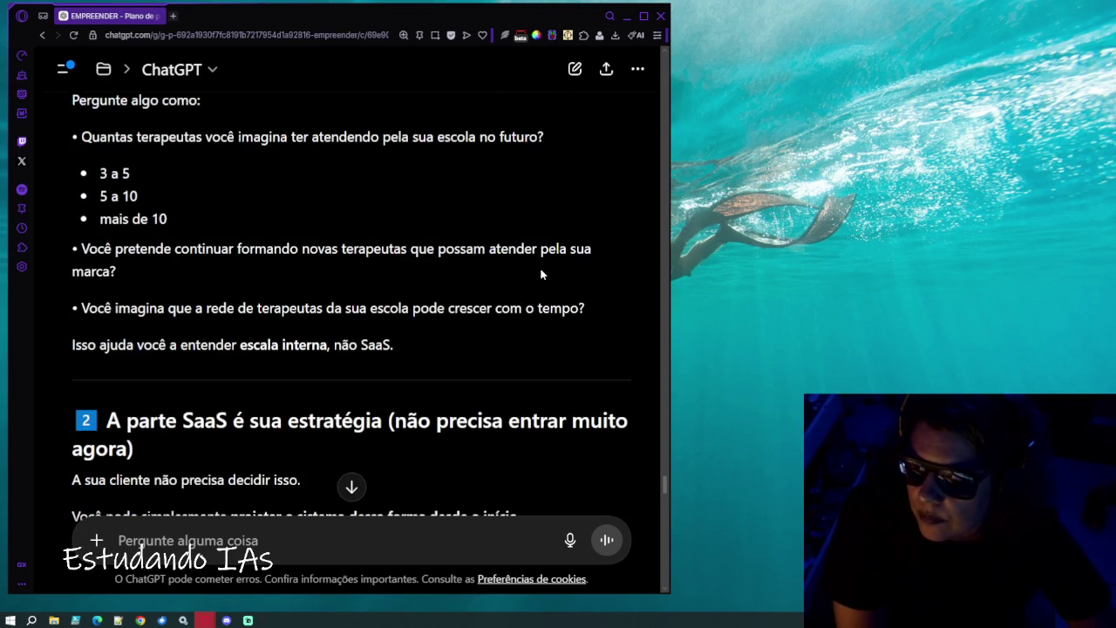
scroll(541, 275, down, 2)
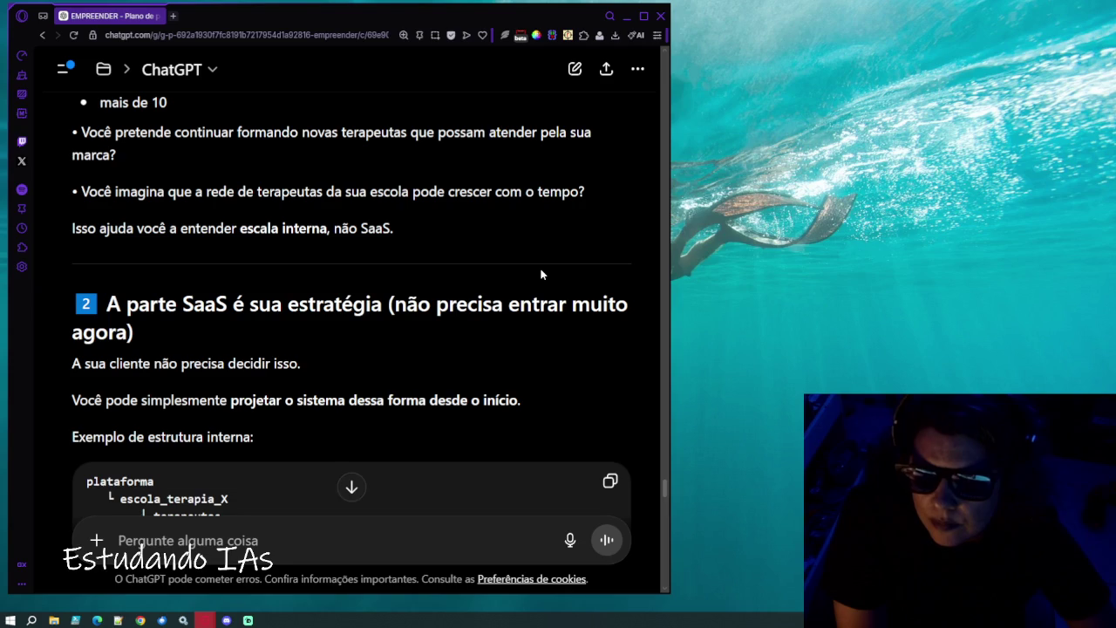
scroll(540, 275, down, 1)
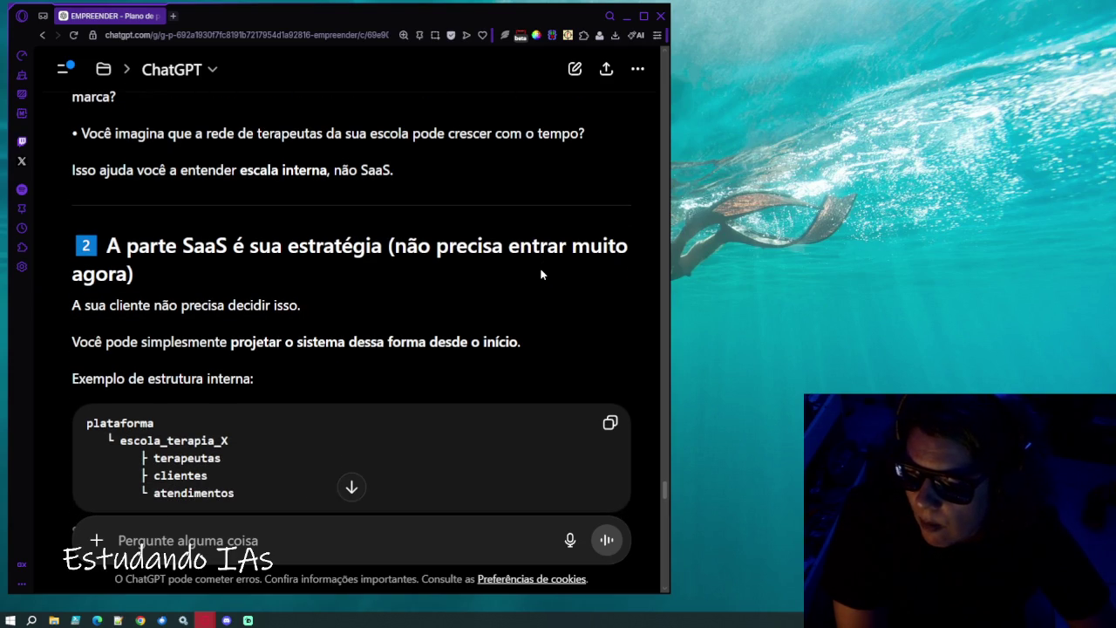
scroll(541, 275, down, 1)
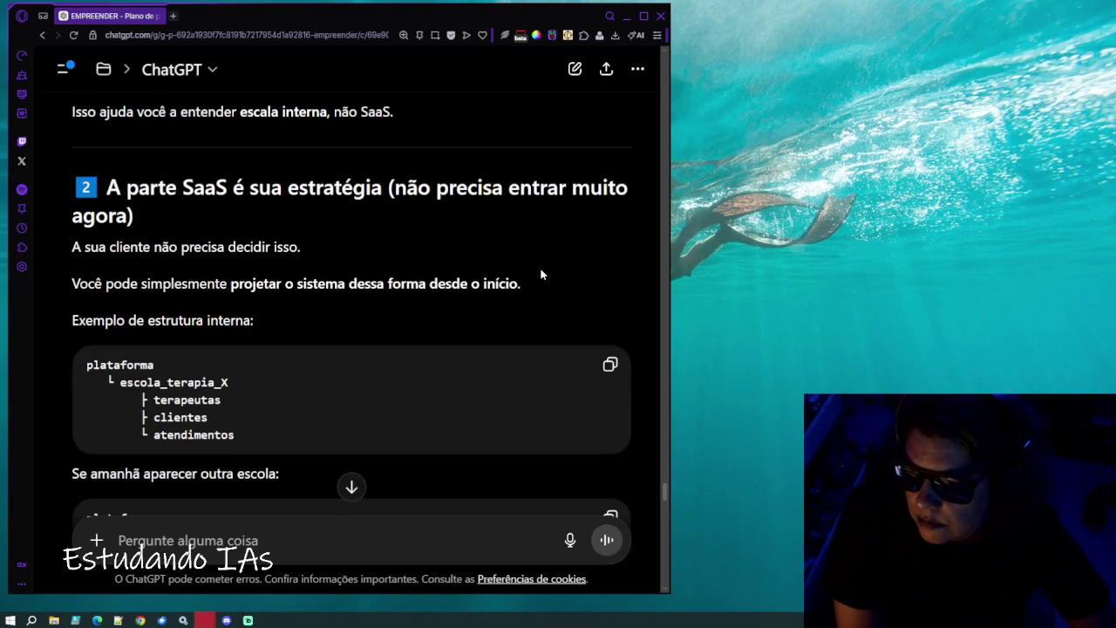
scroll(541, 275, down, 1)
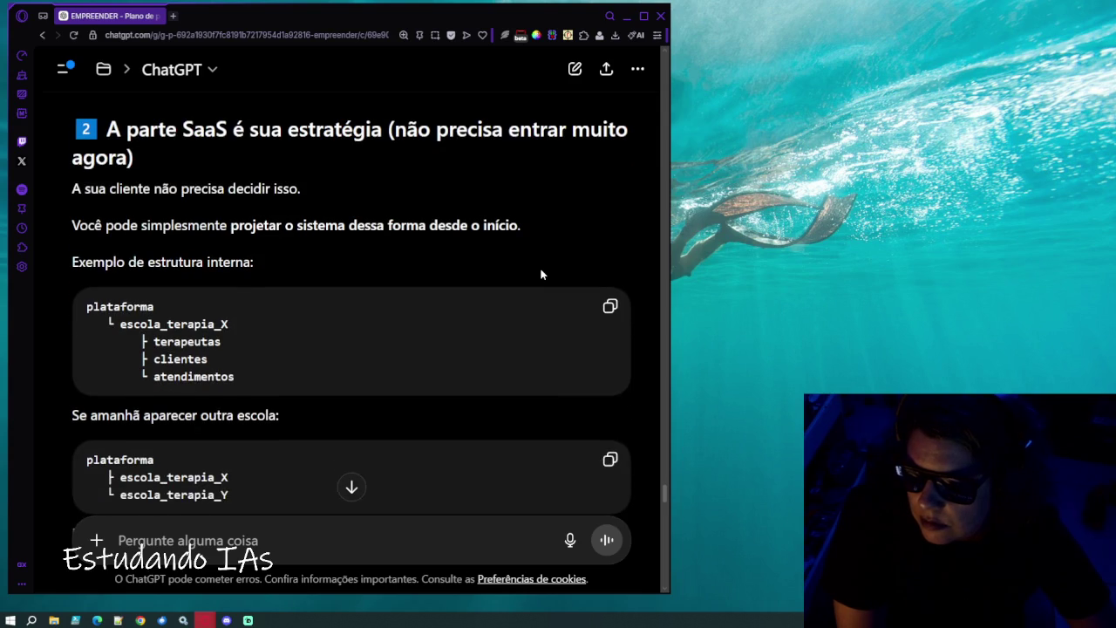
scroll(541, 275, down, 2)
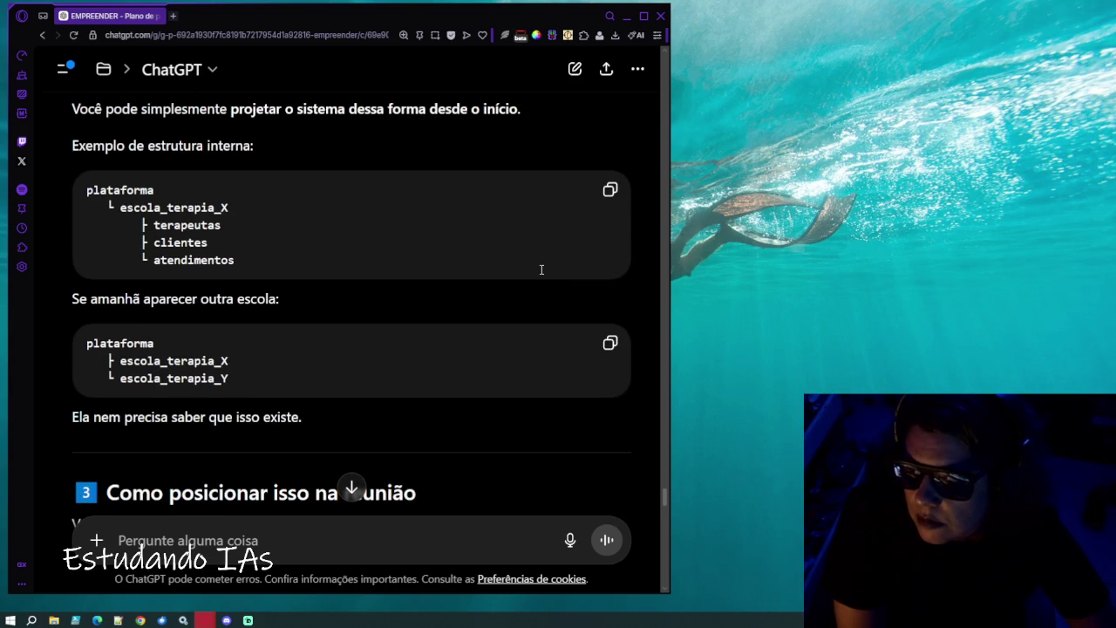
scroll(540, 270, down, 3)
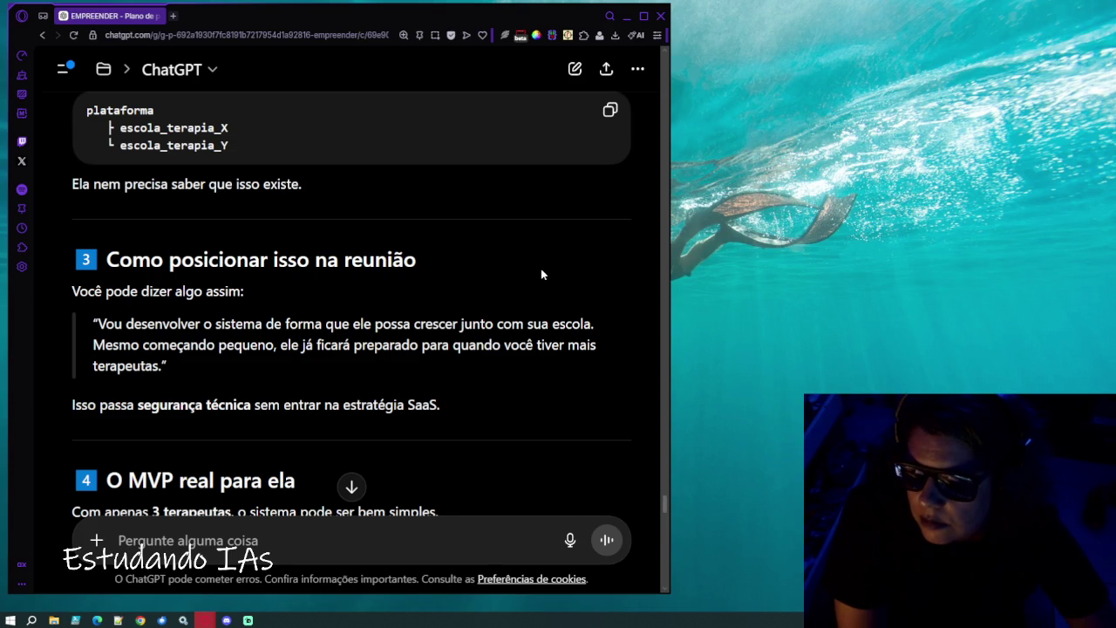
scroll(541, 275, down, 2)
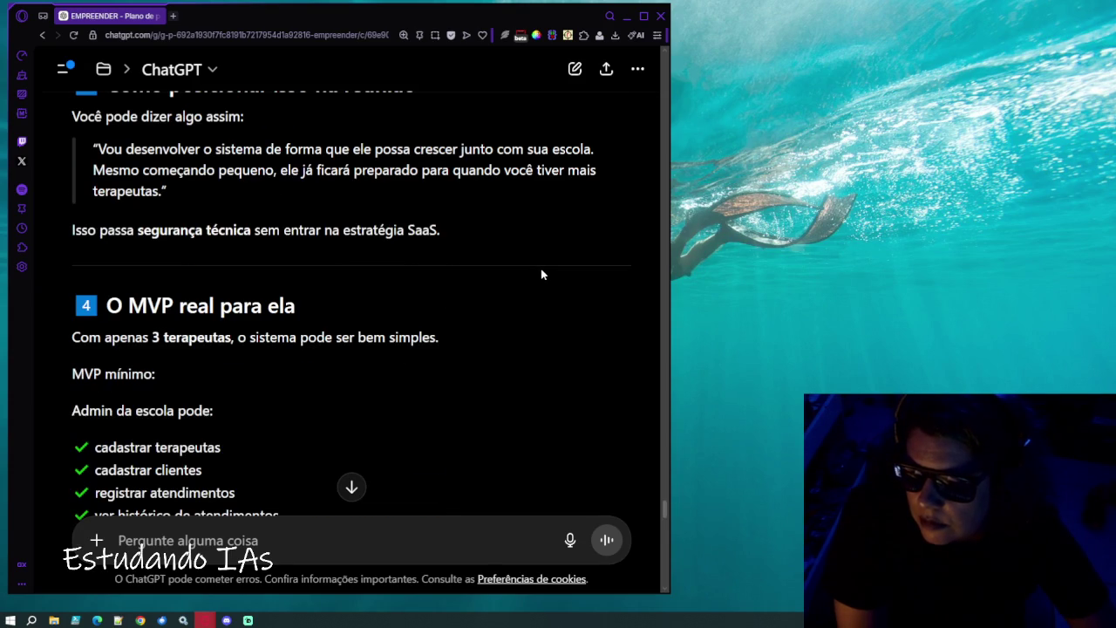
scroll(541, 274, down, 5)
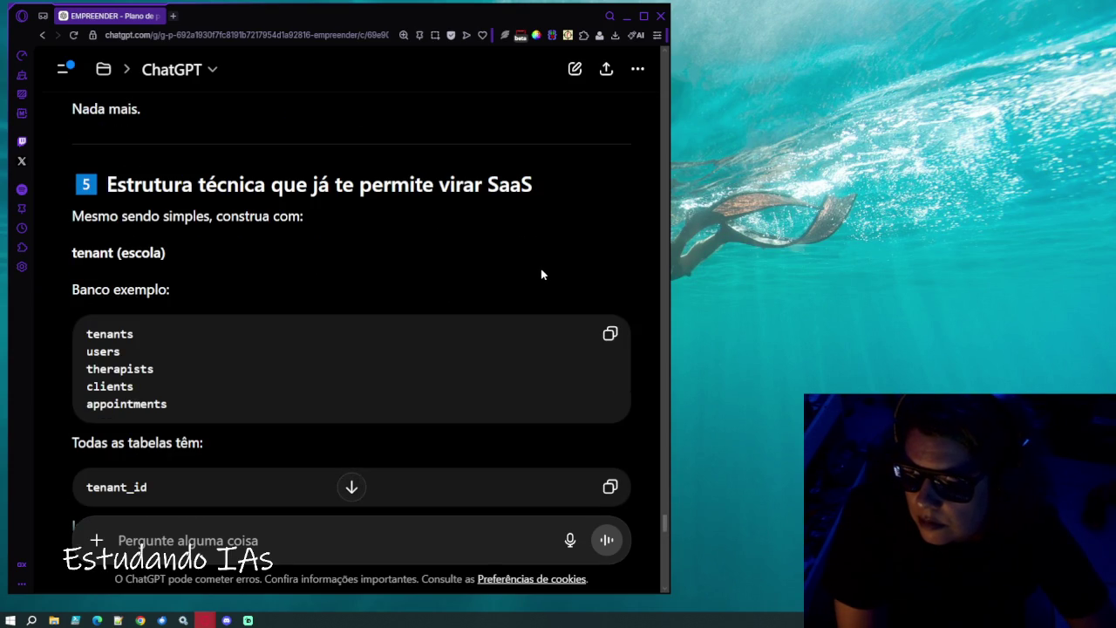
scroll(541, 275, down, 15)
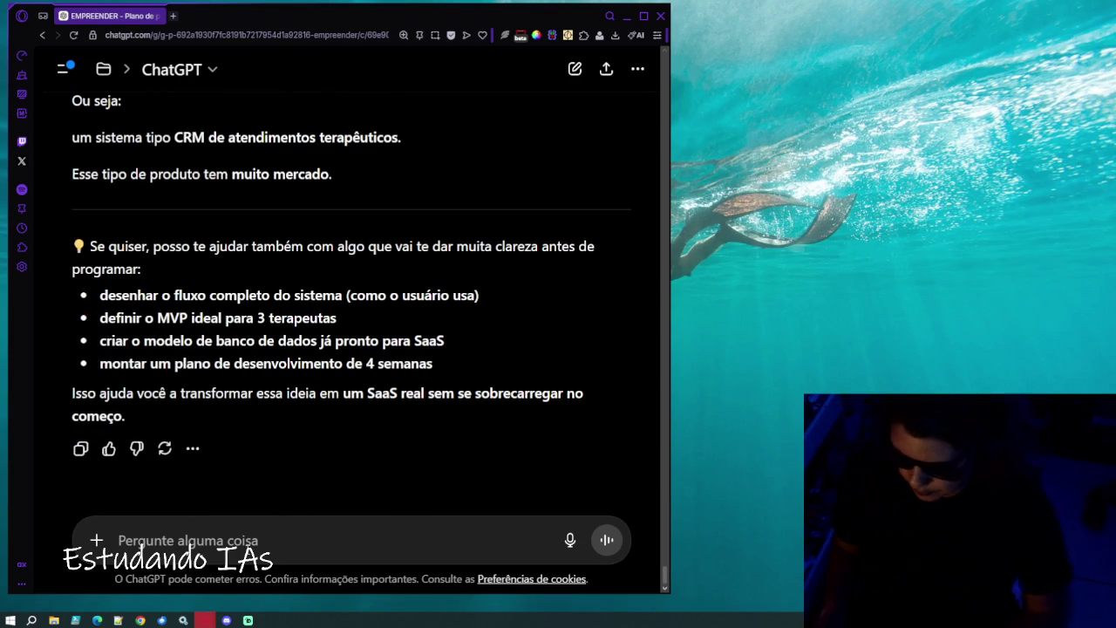
text(Sim,)
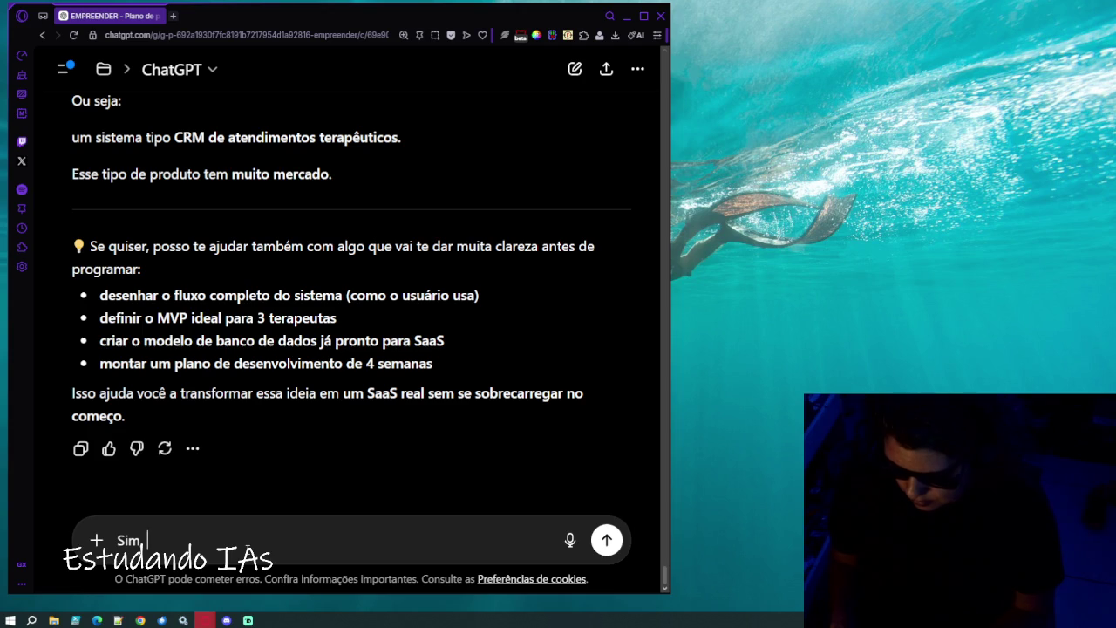
text( ela pode incl)
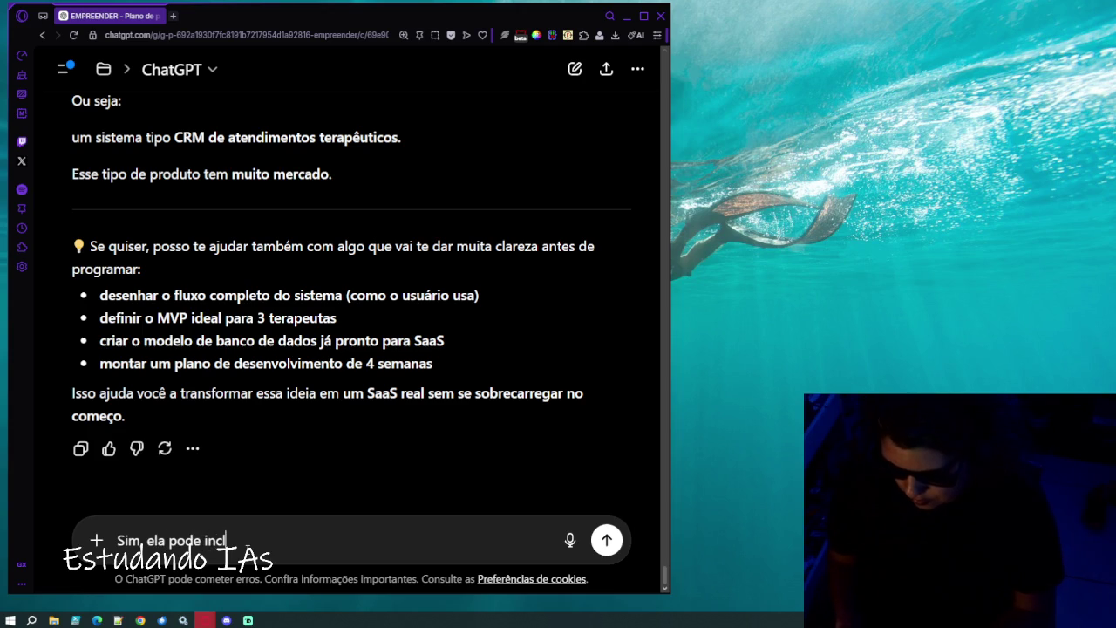
text(usive indicar o sistema pra outras terapeutas que tem esco)
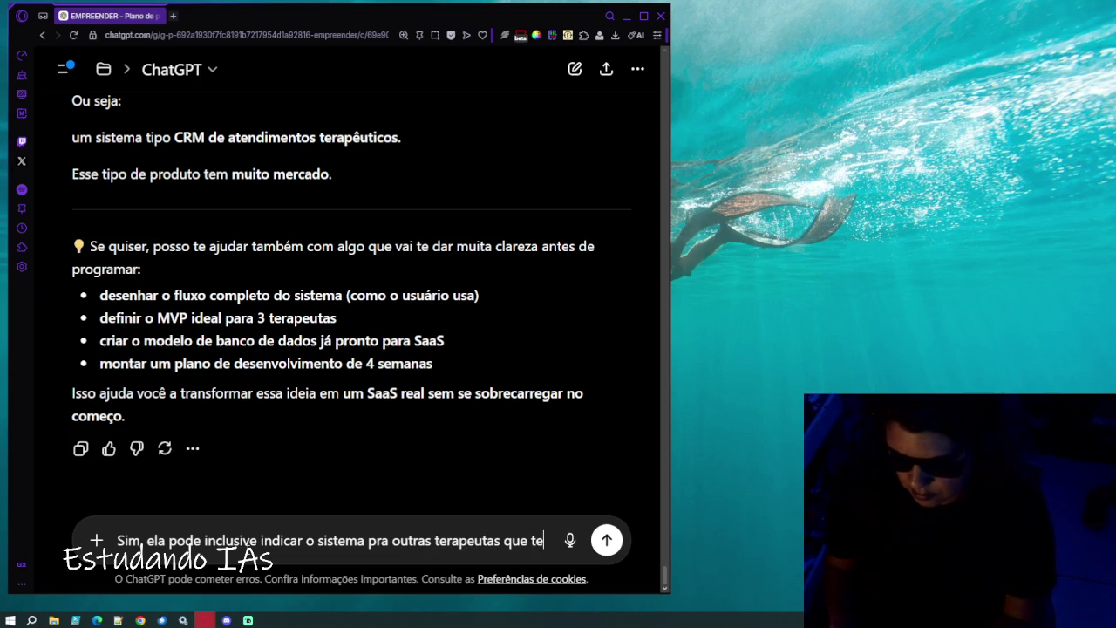
text(las e)
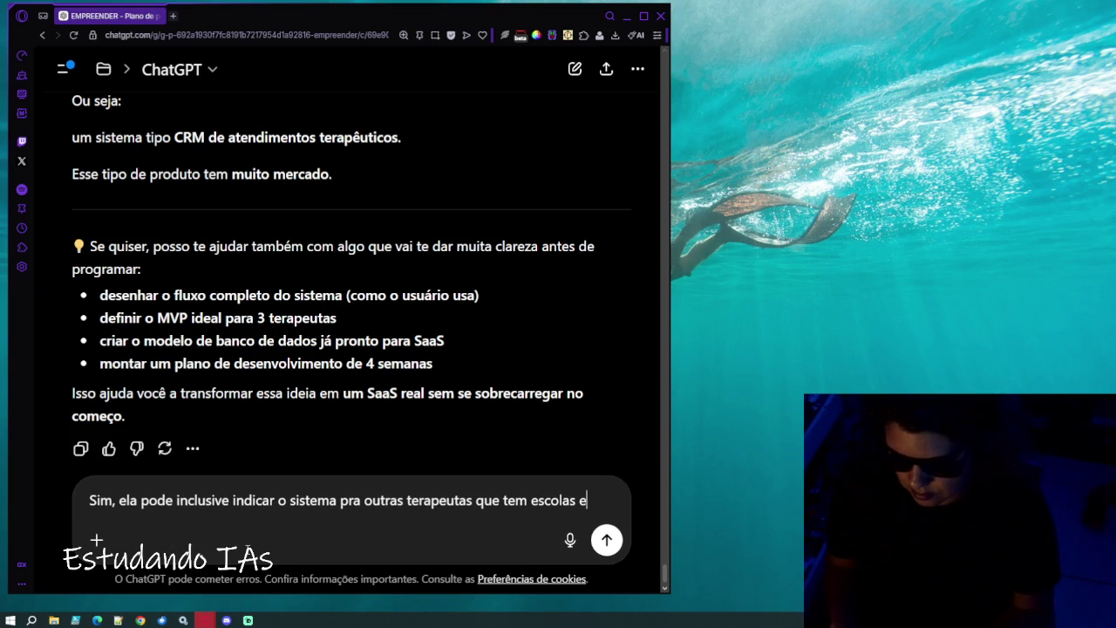
text( dá curso)
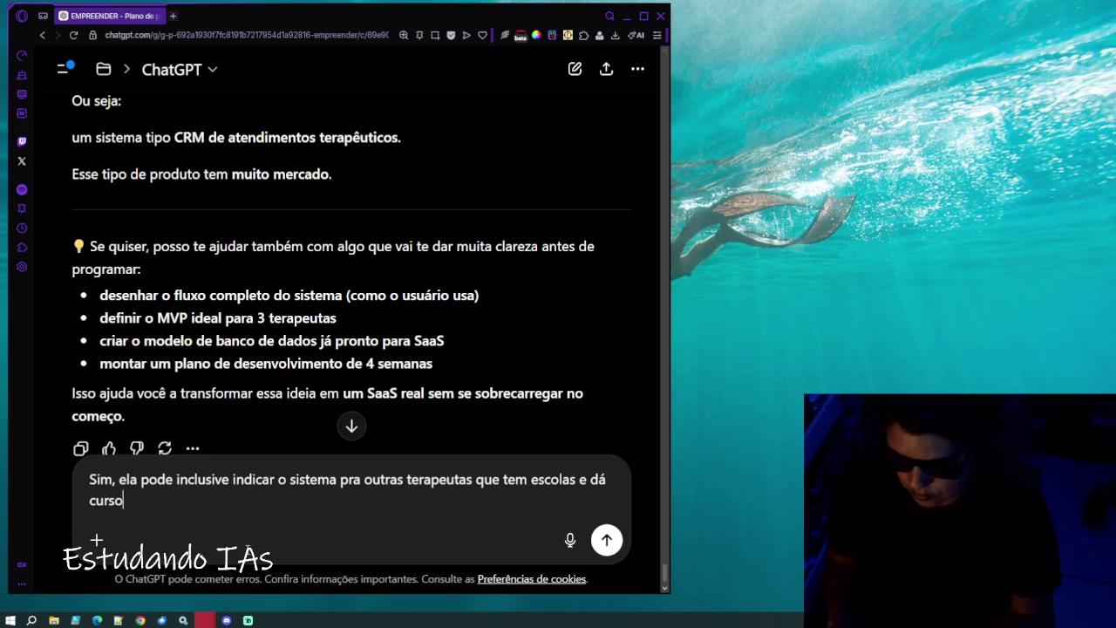
Send a follow-up that she may refer the platform to other schools; ask to reformulate the discovery questionnaire for her.
key(BackSpace)
key(BackSpace)
text(pra usarem a plataforma se gostar. )
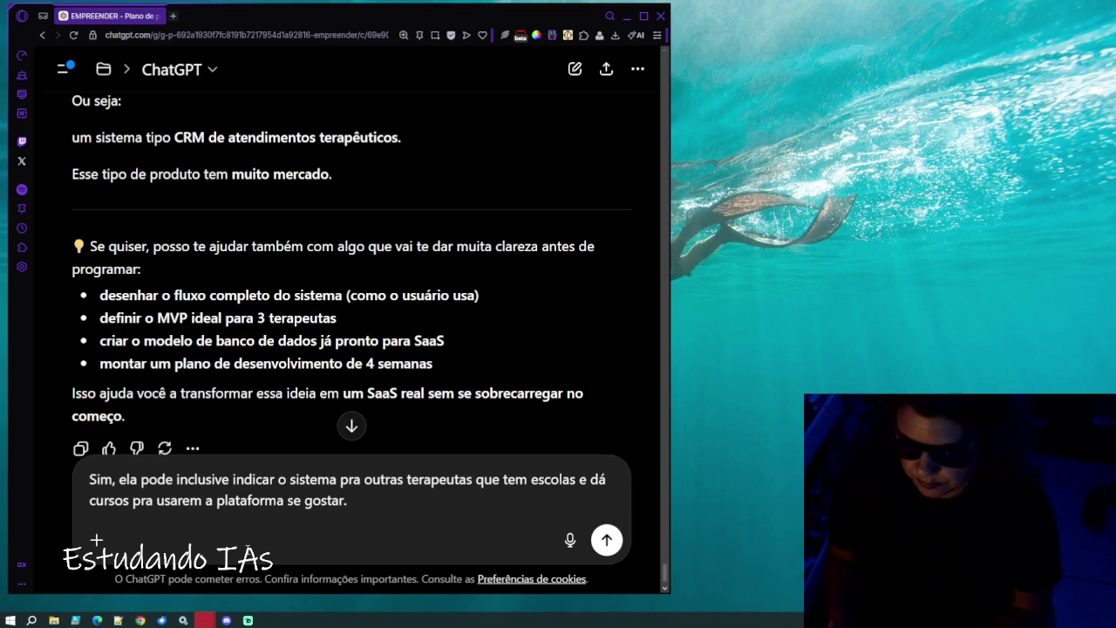
text(Reformule o)
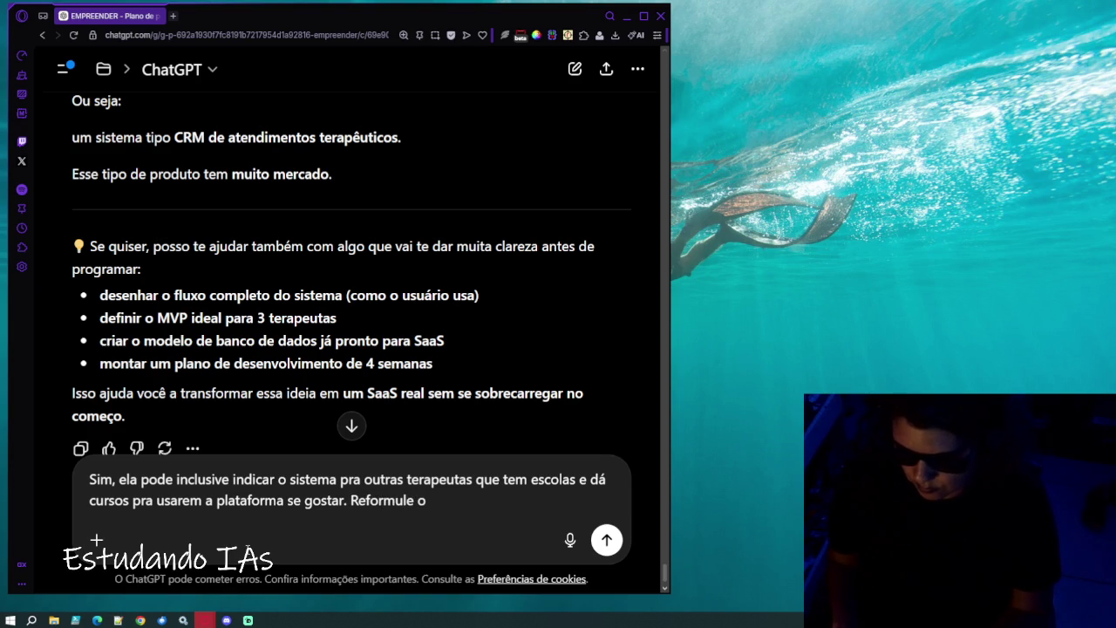
text(ques)
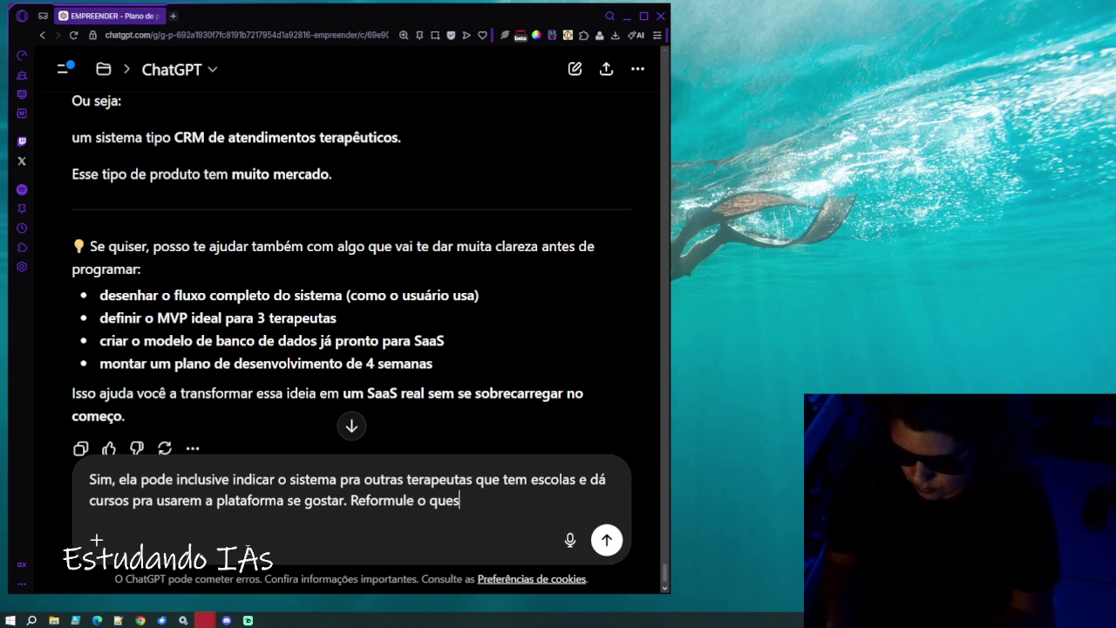
text(tionário d)
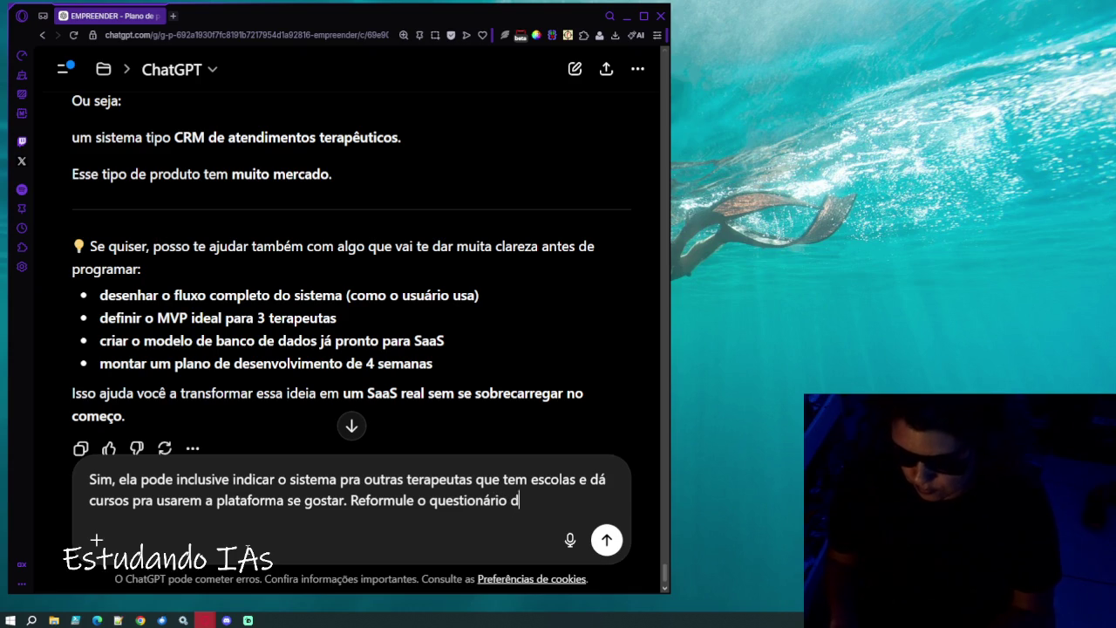
text(e sco)
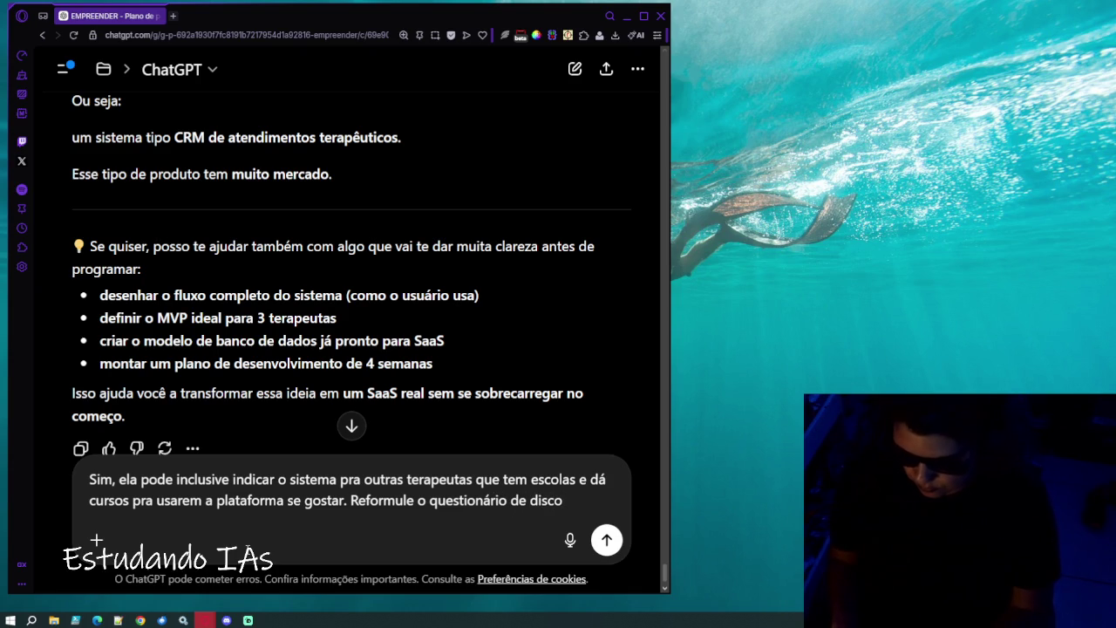
text(ery com a )
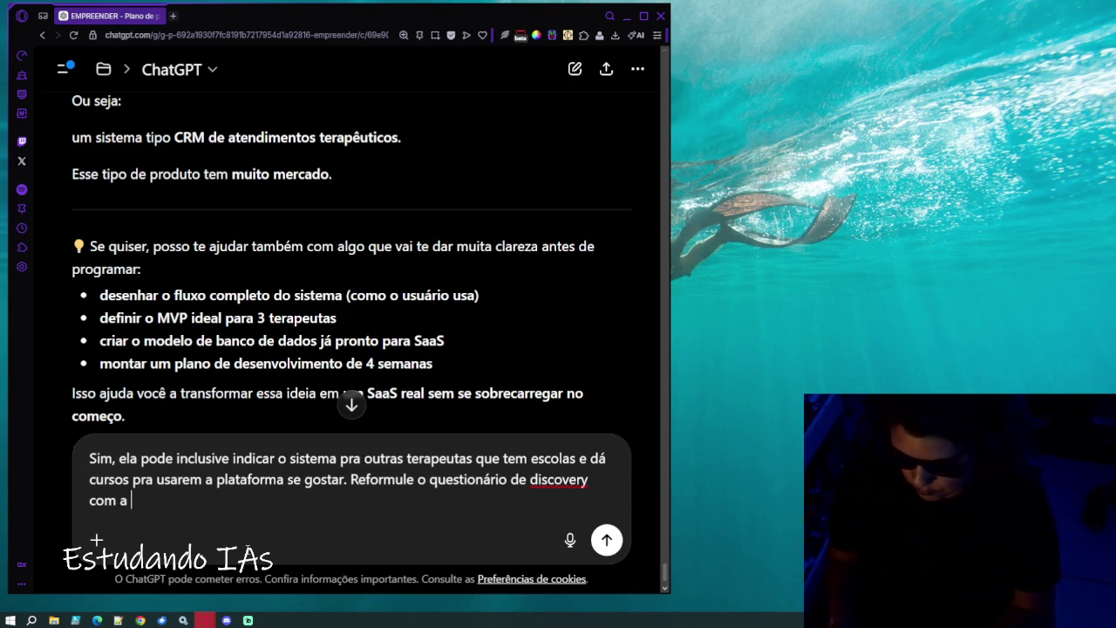
text(clpossivel)
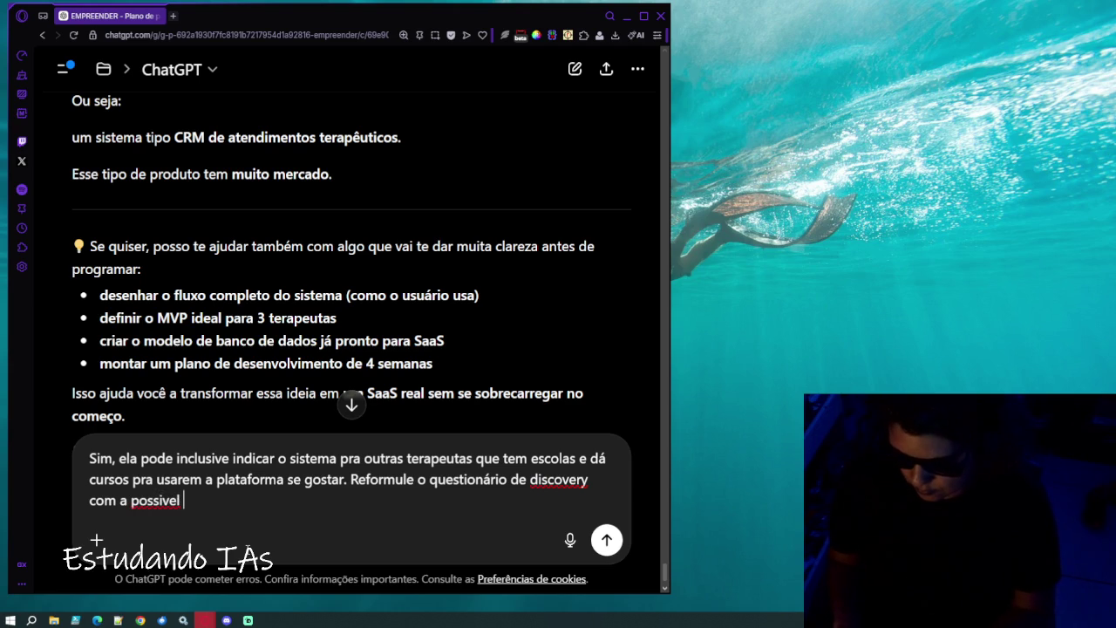
key(BackSpace)
key(BackSpace)
text(l cliente don)
text(a de escola de terapias, )
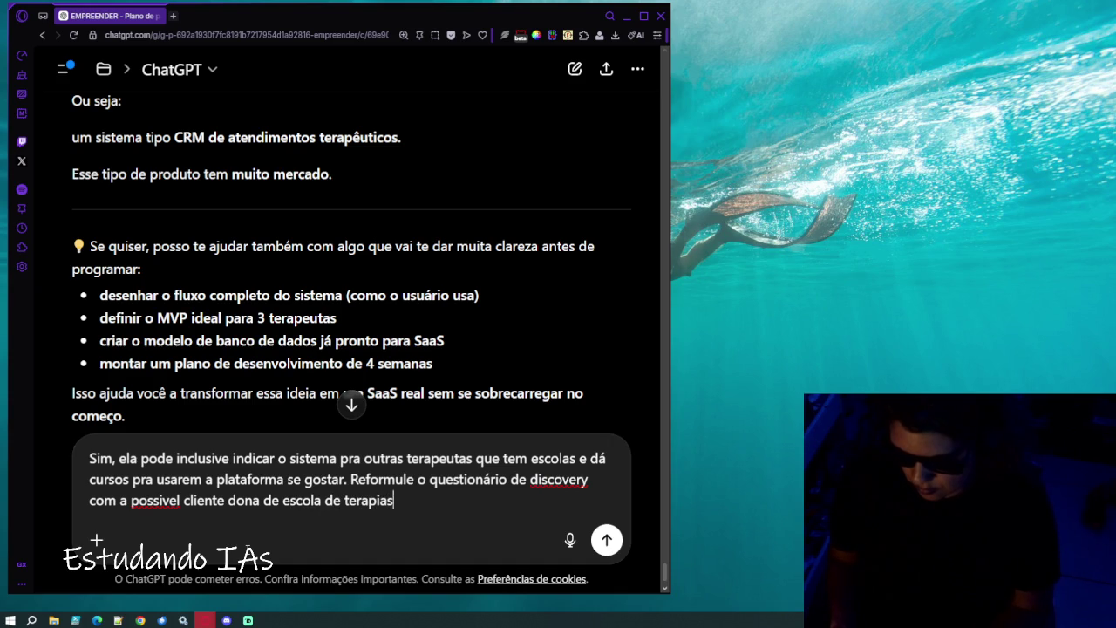
text(pensando)
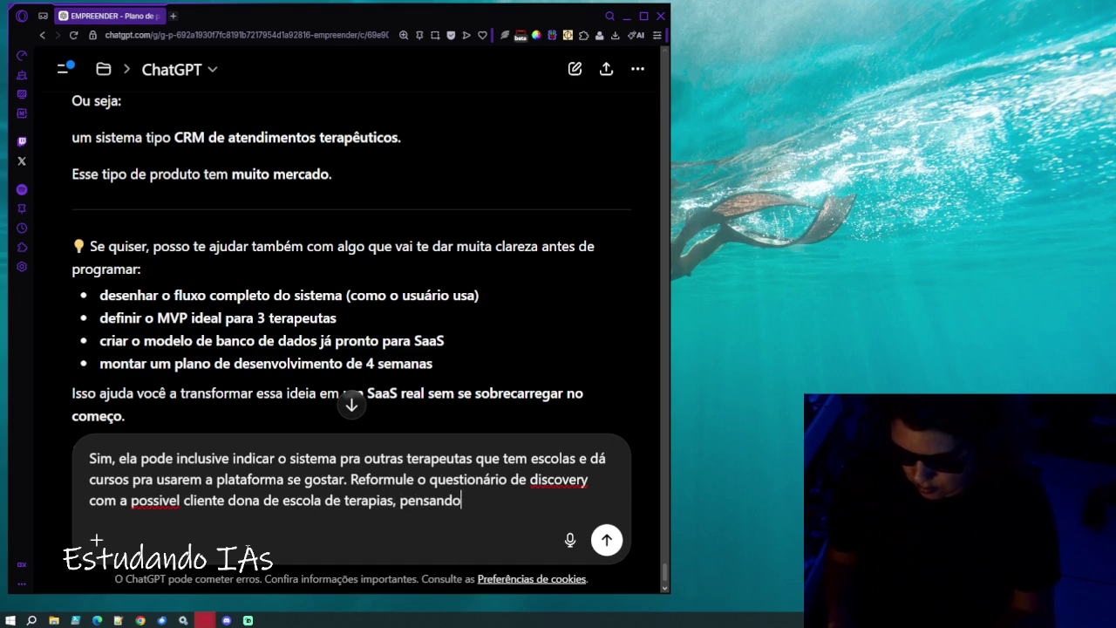
text( nisso)
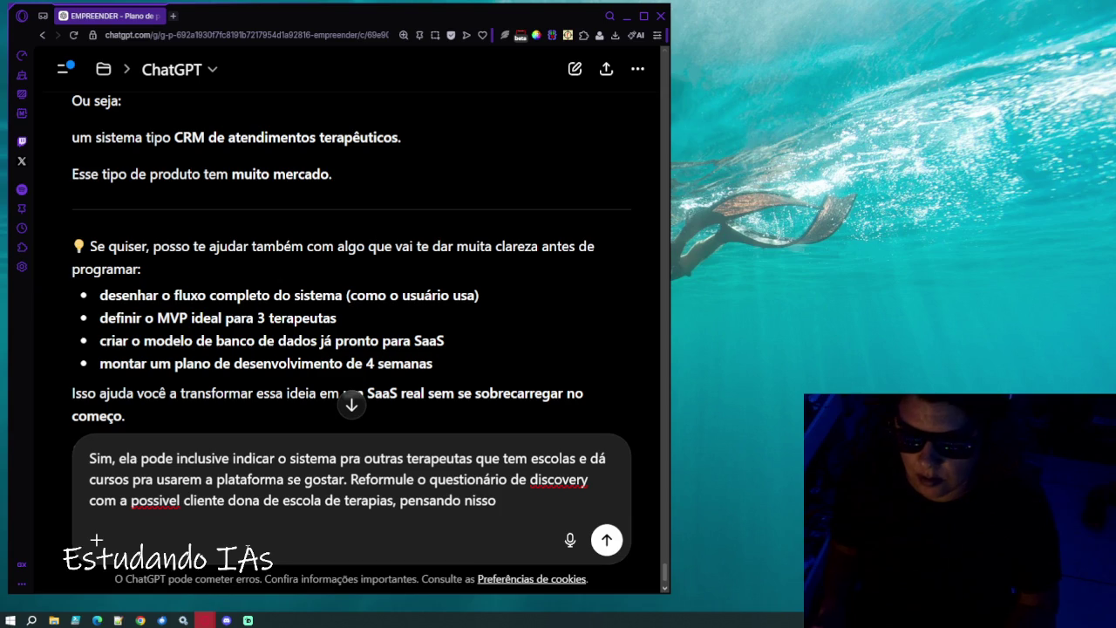
key(ctrl+shift+Left)
key(Return)
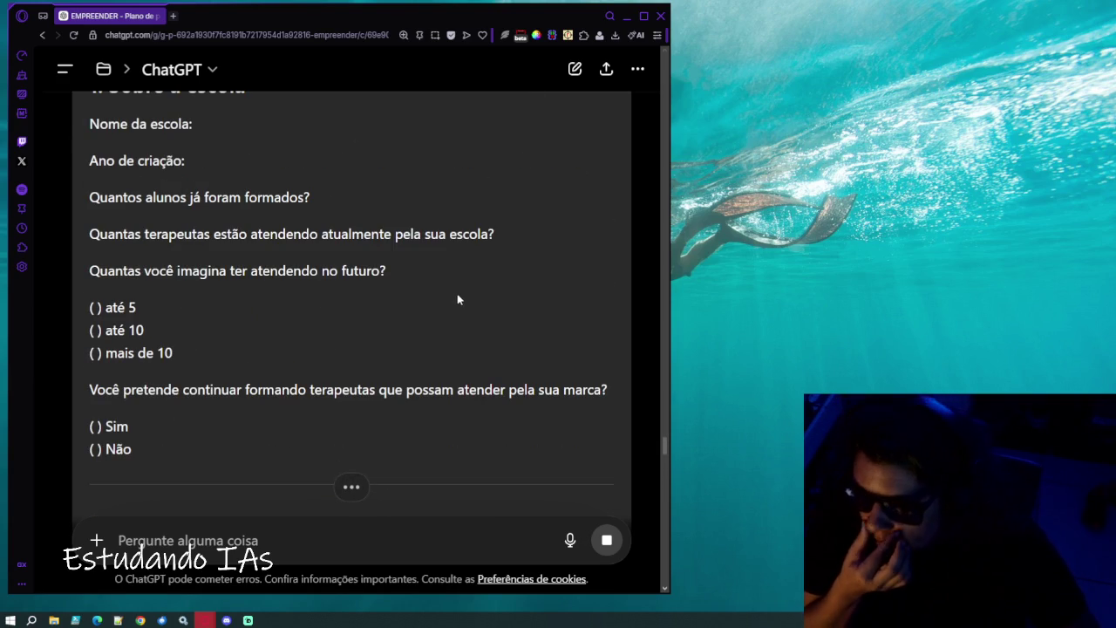
Read the reformulated questionnaire through section 11, Pergunta final, and maximize the browser window.
scroll(458, 299, down, 2)
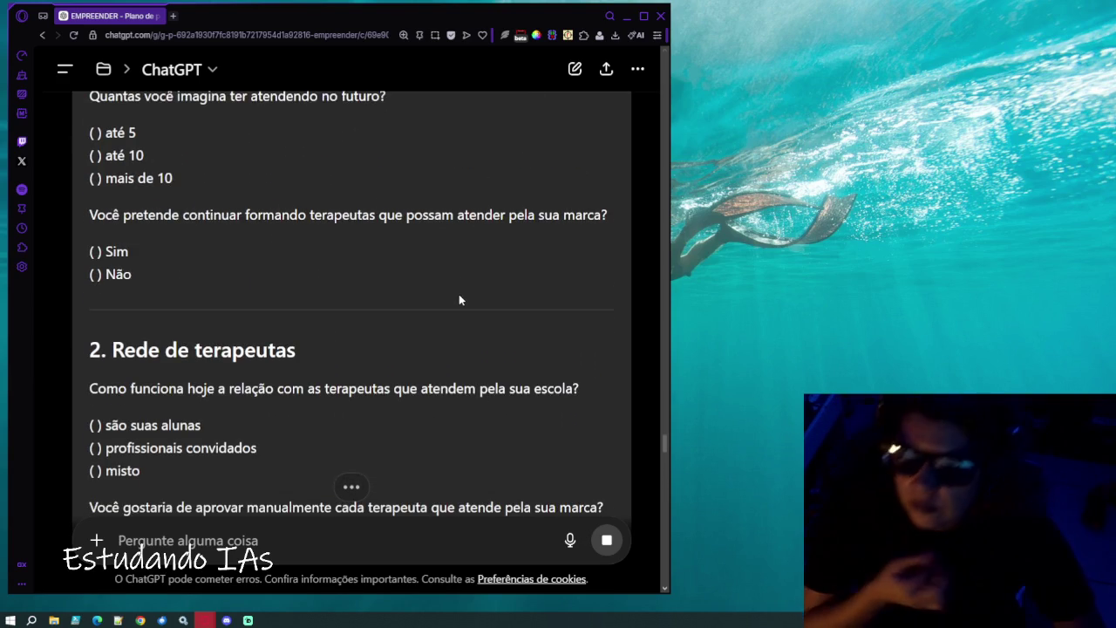
scroll(459, 299, up, 1)
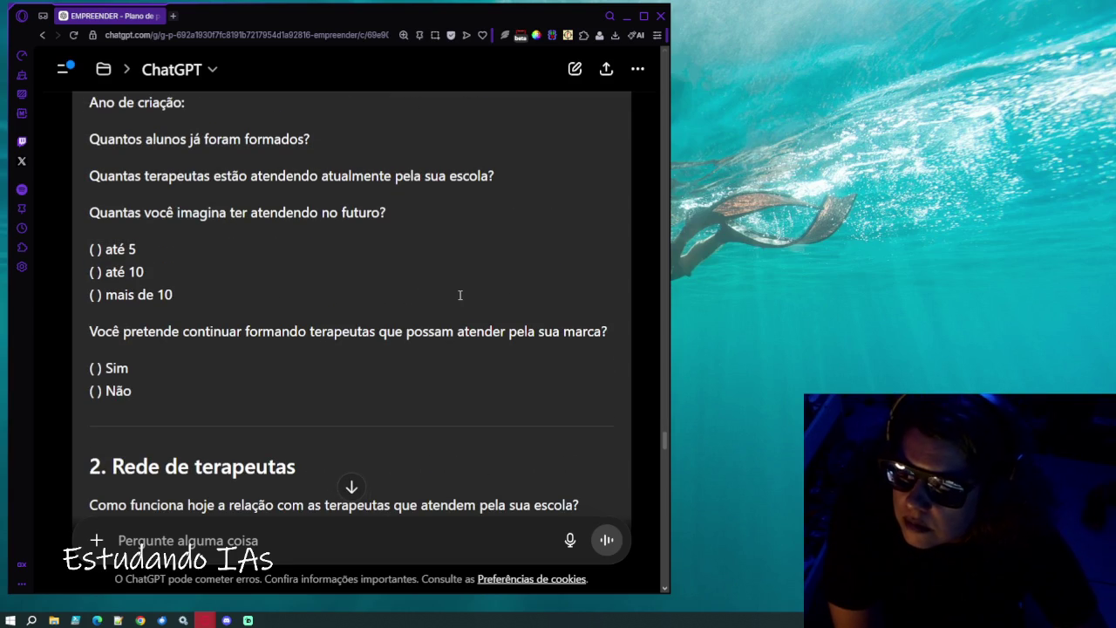
scroll(460, 295, down, 1)
scroll(459, 296, down, 3)
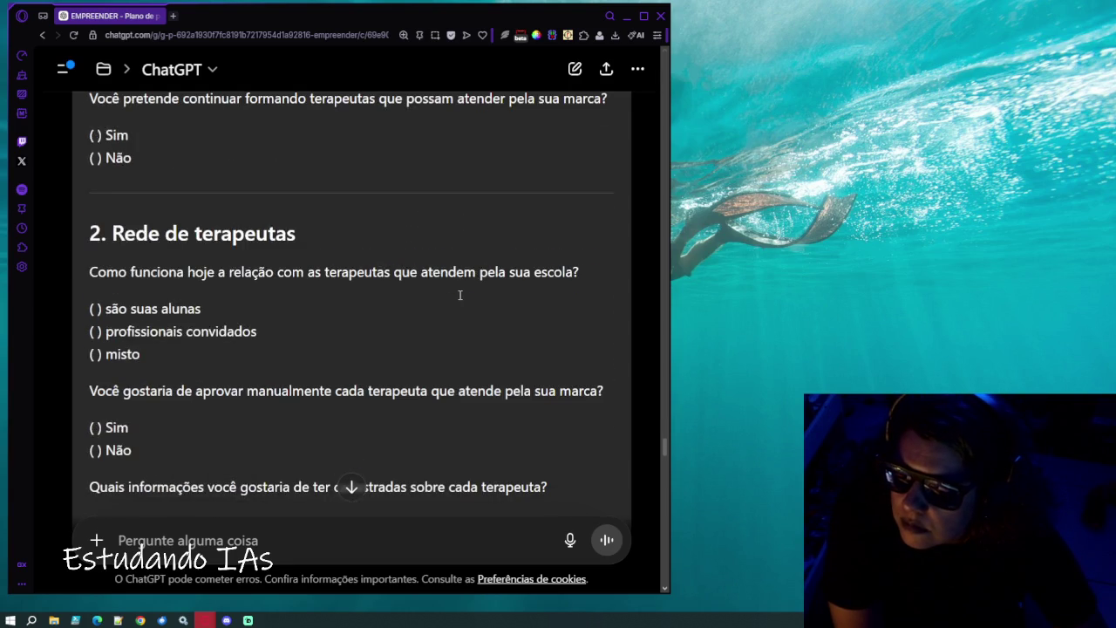
scroll(460, 295, down, 3)
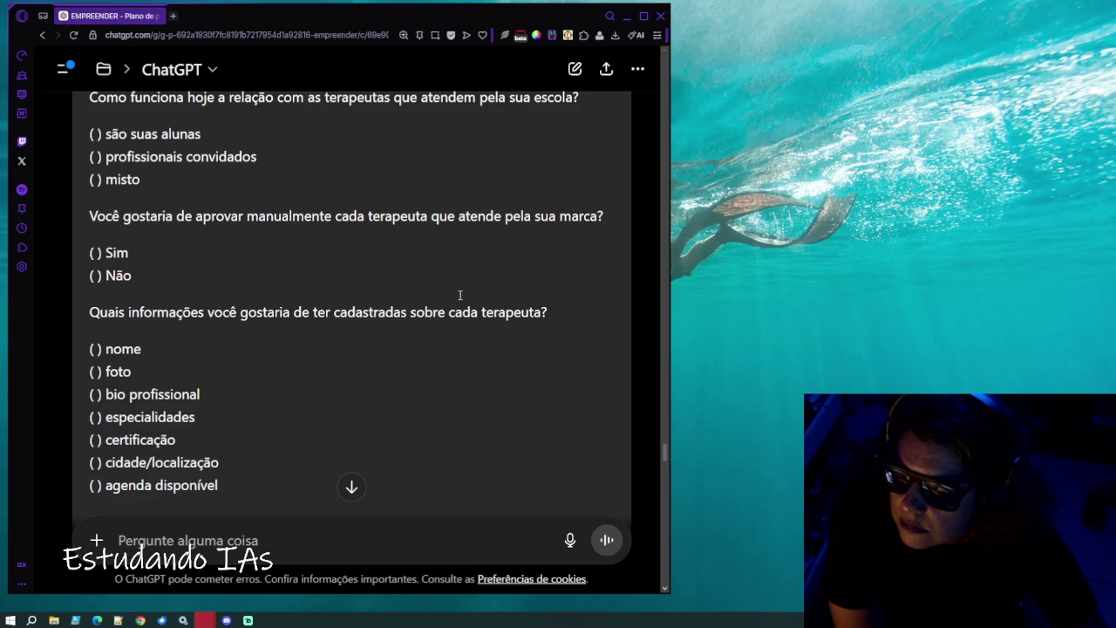
scroll(460, 295, down, 20)
scroll(459, 295, down, 20)
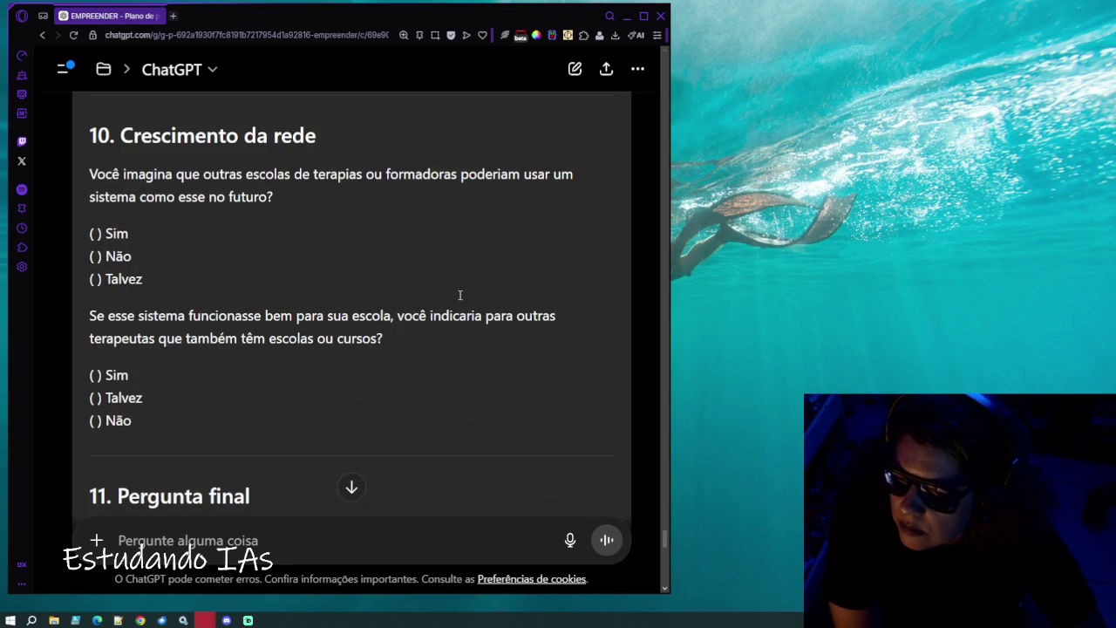
scroll(460, 295, down, 5)
scroll(460, 296, up, 2)
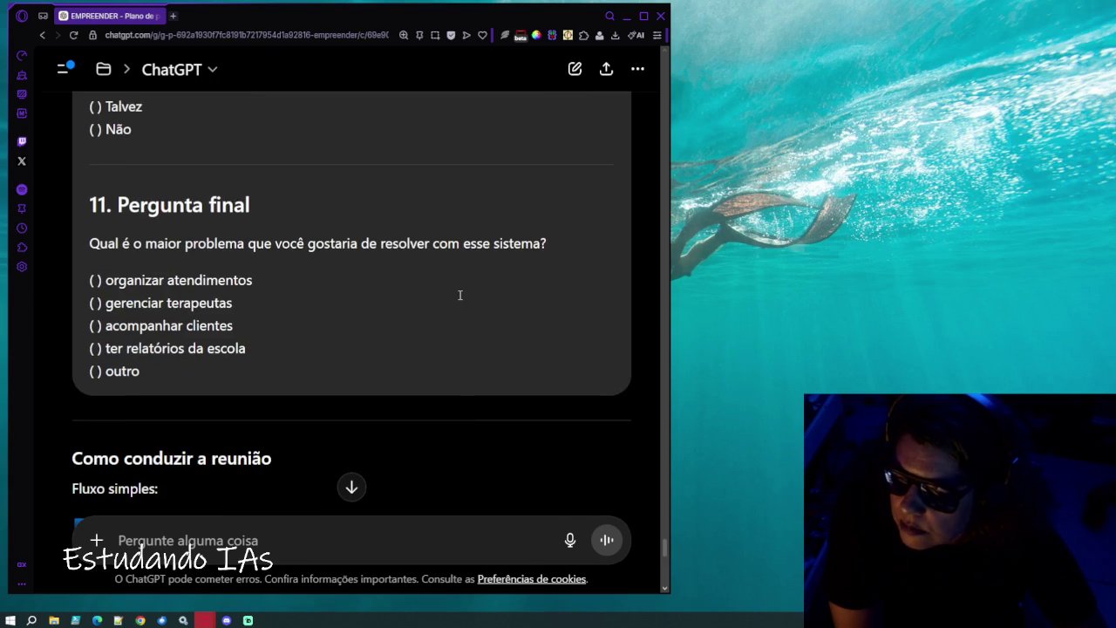
scroll(459, 295, down, 1)
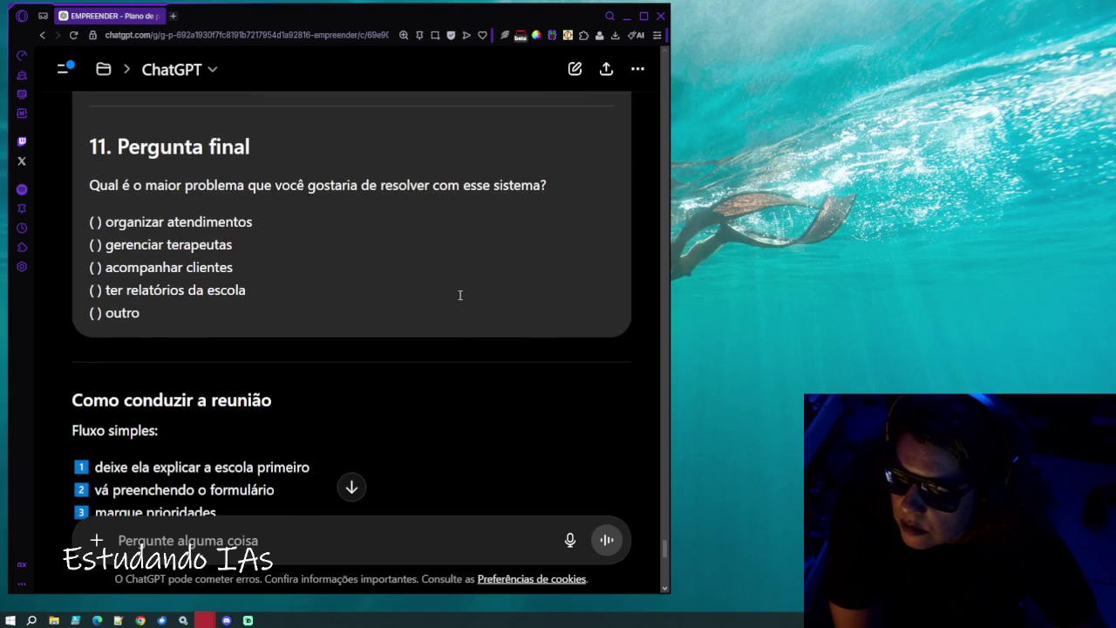
click(643, 16)
scroll(379, 387, down, 5)
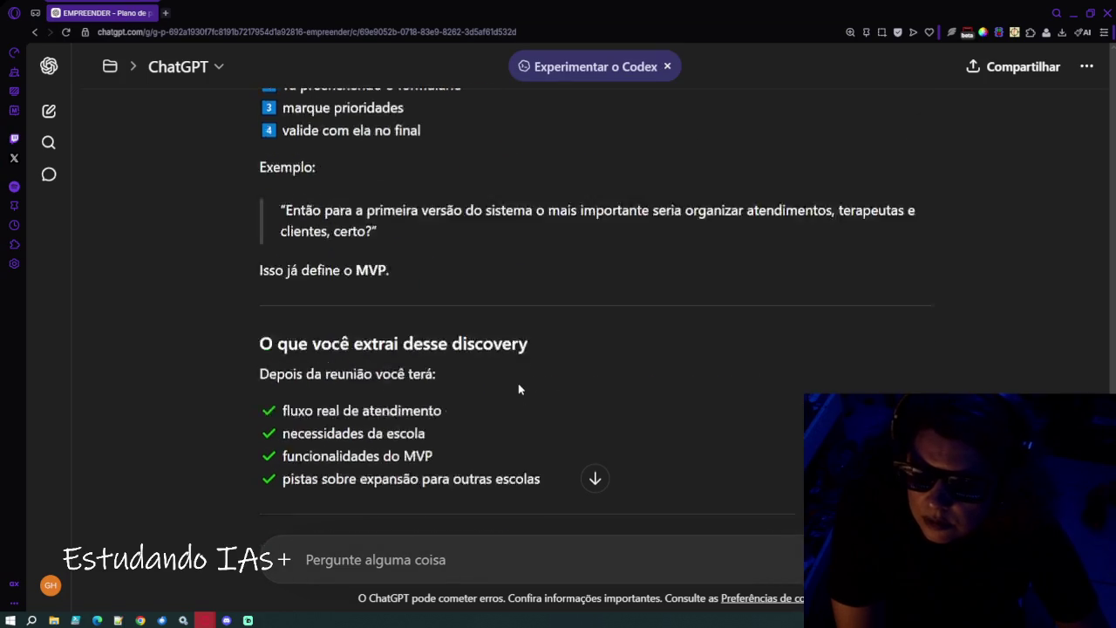